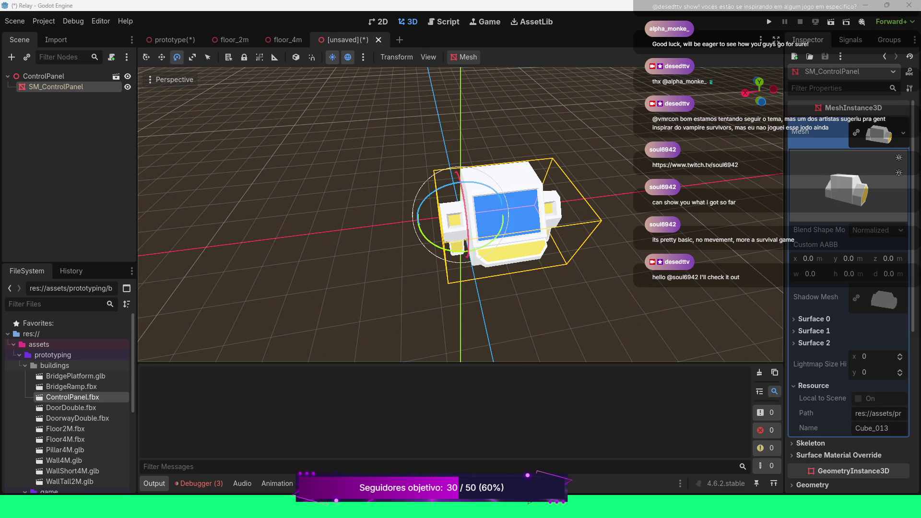
Add an Area3D node under the ControlPanel root, beside the SM_ControlPanel mesh
scroll(720, 143, "up", 2)
left_click_drag(758, 91, 777, 96)
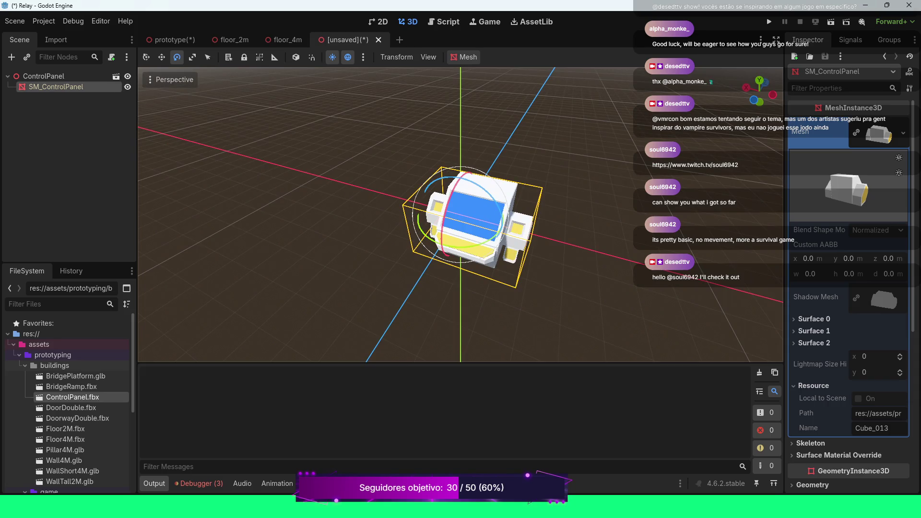
left_click(43, 76)
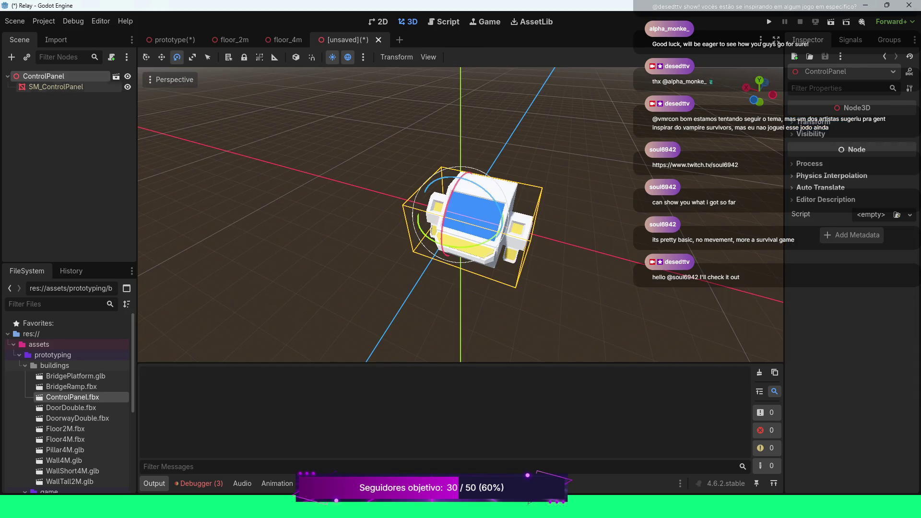
right_click(64, 77)
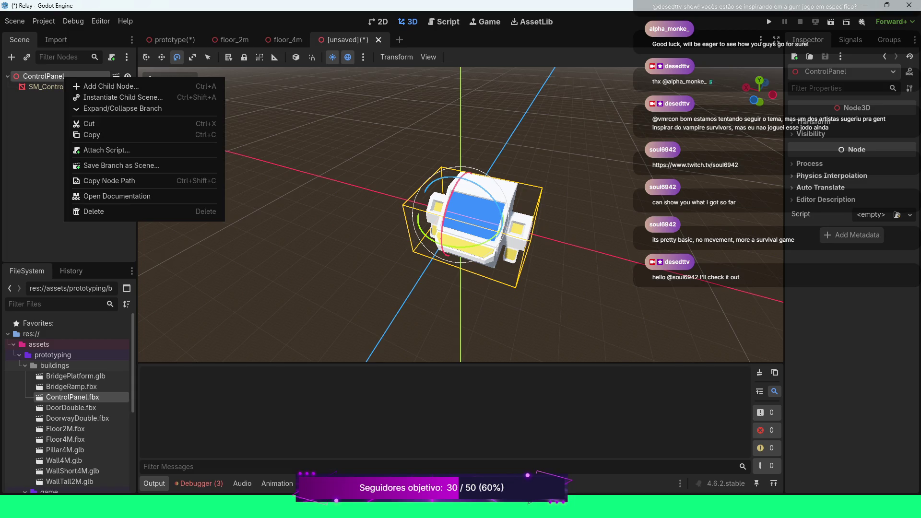
left_click(96, 86)
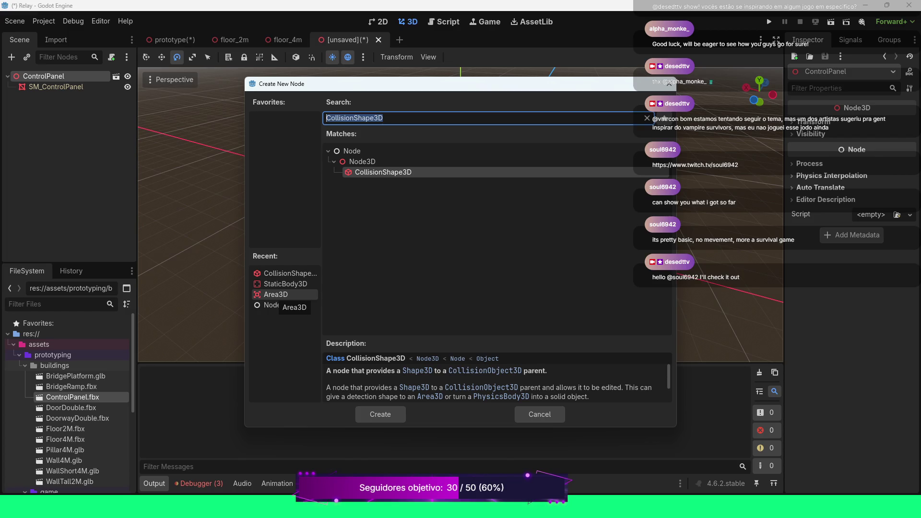
double_click(276, 294)
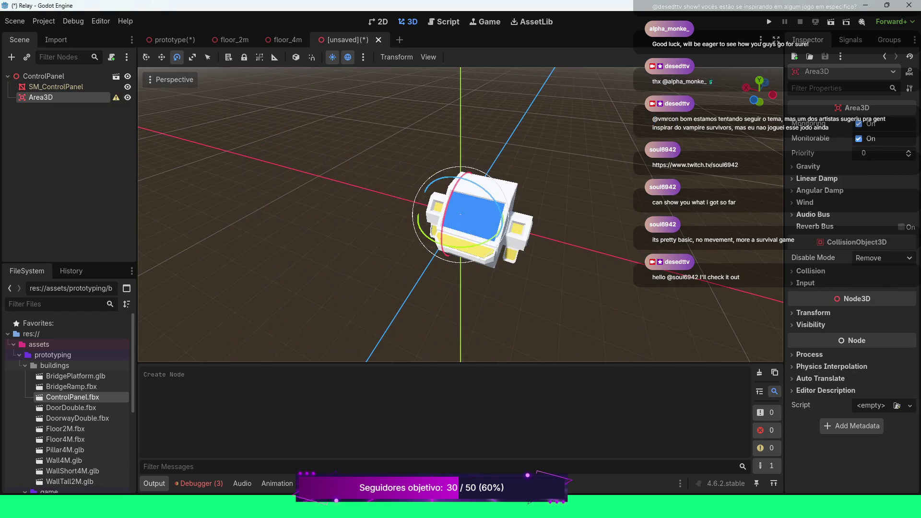
mouse_move(460, 216)
left_mouse_down()
mouse_move(518, 194)
mouse_move(594, 211)
left_mouse_up()
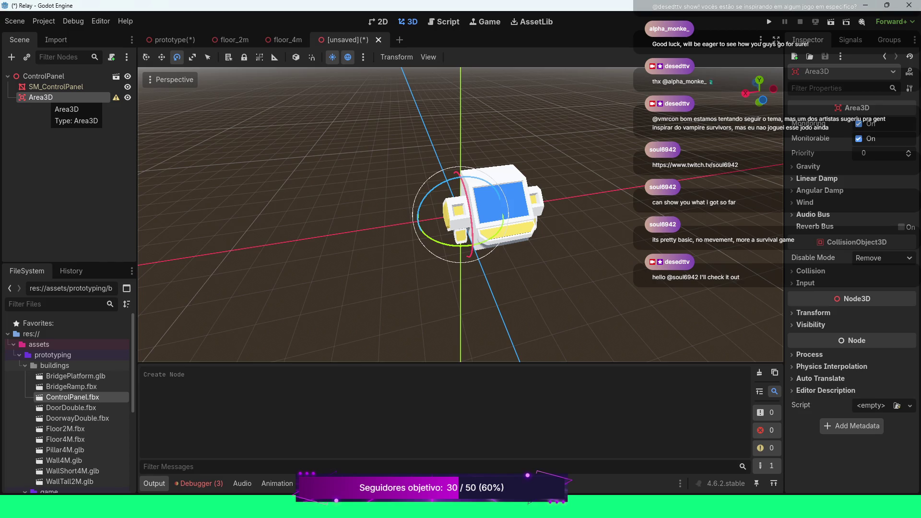
Add a CollisionShape3D child under the Area3D
right_click(56, 98)
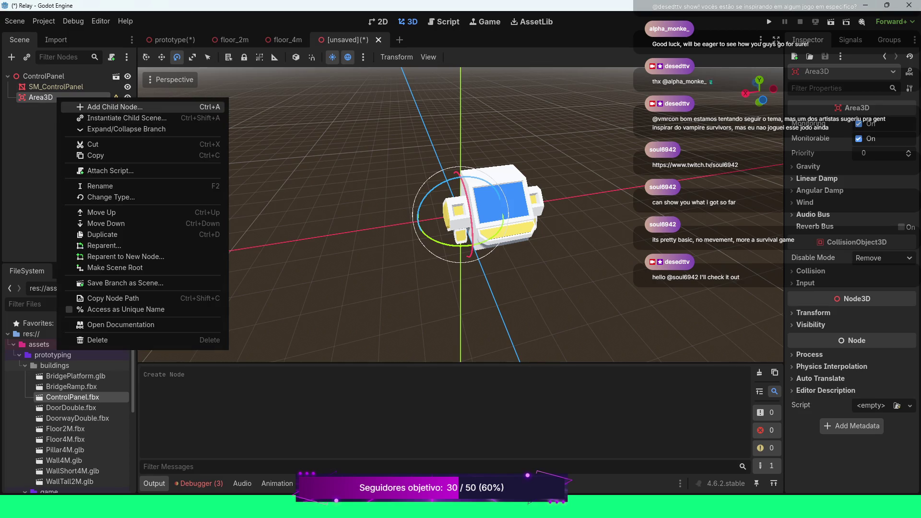
left_click(115, 106)
double_click(283, 284)
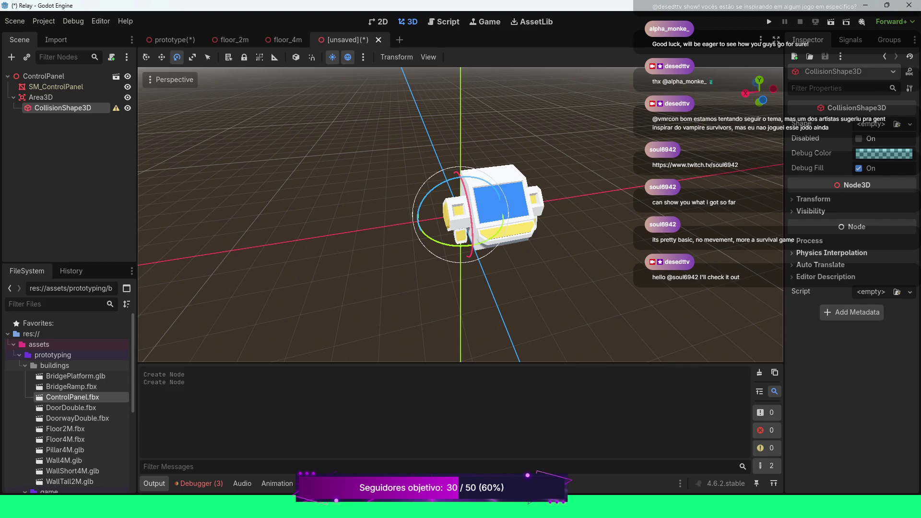
Assign a New BoxShape3D as the collision shape
left_click(910, 124)
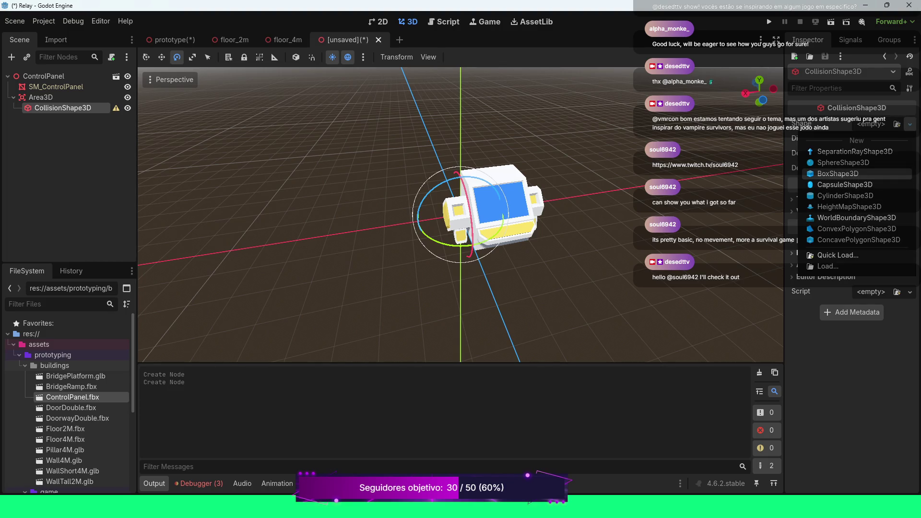
left_click(844, 174)
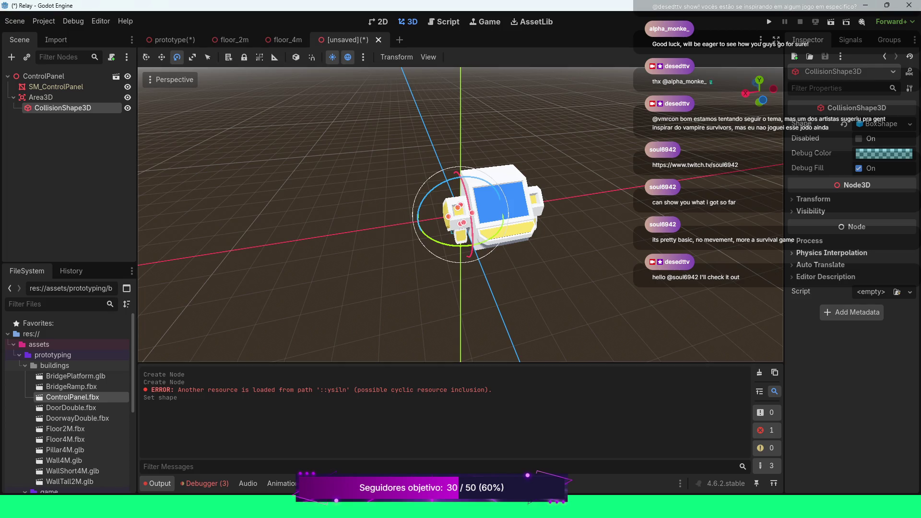
scroll(460, 214, "up", 5)
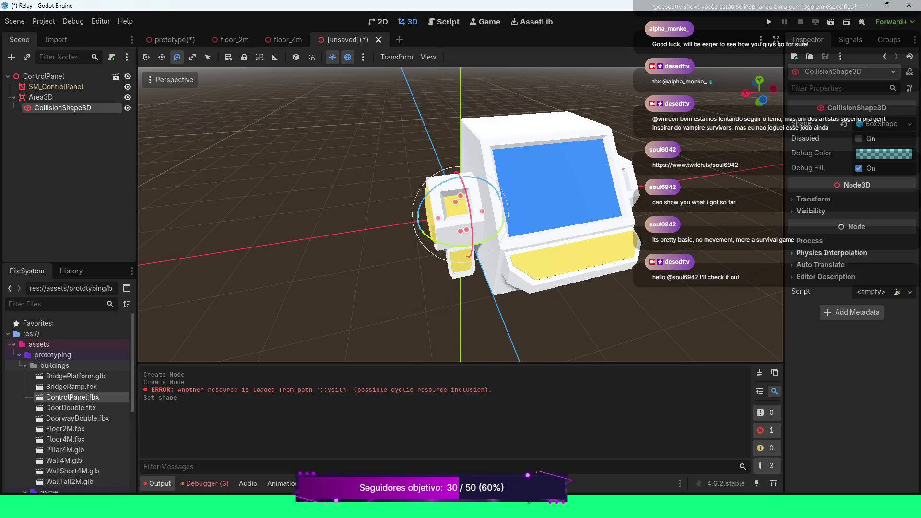
key("KP_7")
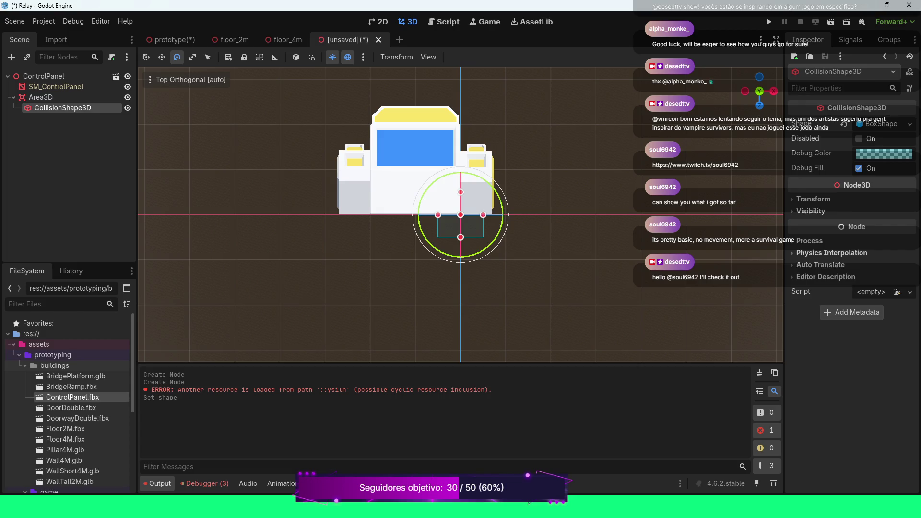
In Top view, move the collision box up and left over the panel's centre
mouse_move(461, 215)
left_mouse_down()
mouse_move(565, 335)
mouse_move(598, 288)
mouse_move(597, 272)
left_mouse_up()
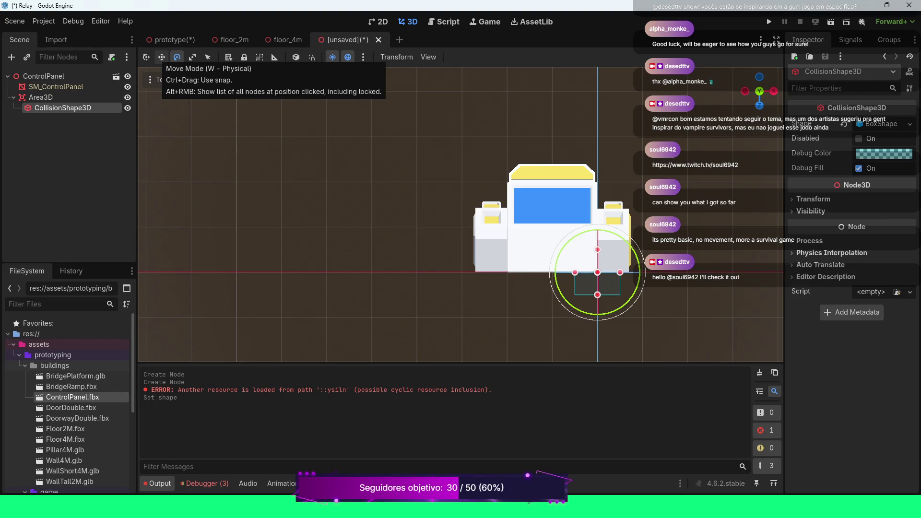
left_click(162, 57)
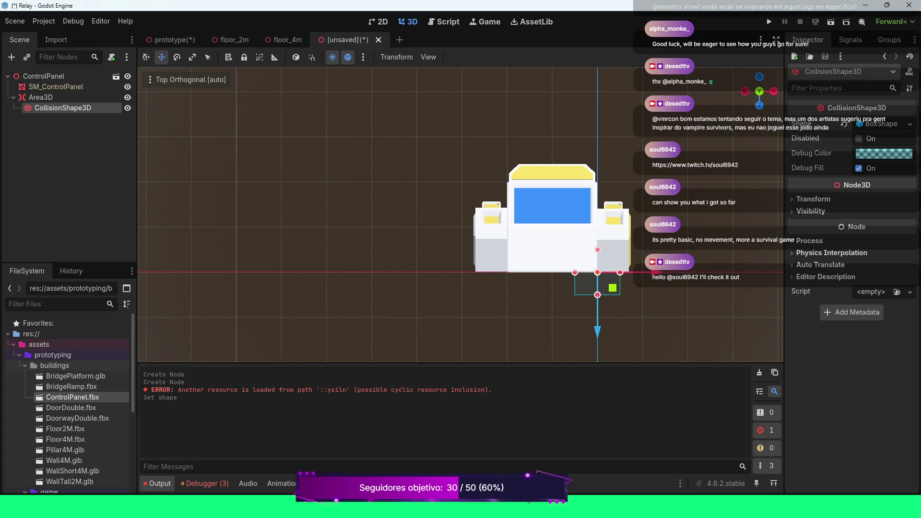
left_click_drag(598, 249, 598, 249)
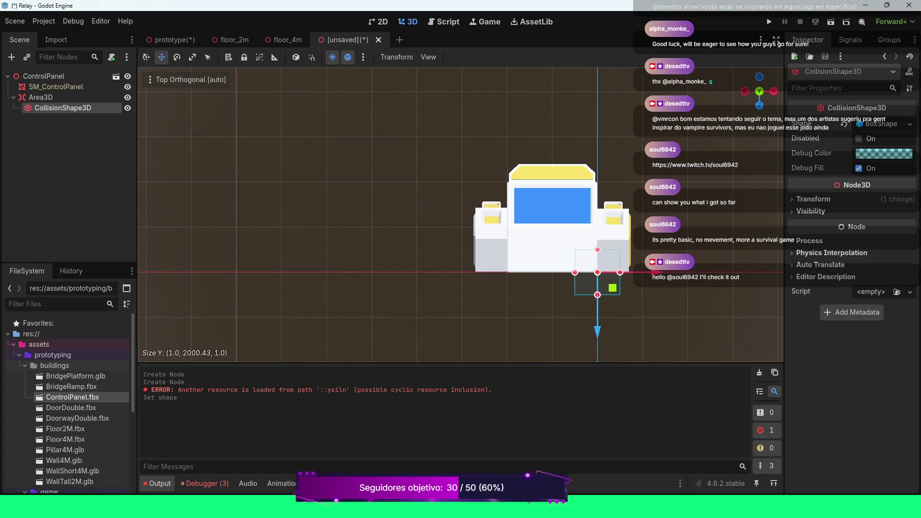
left_click_drag(597, 326, 597, 277)
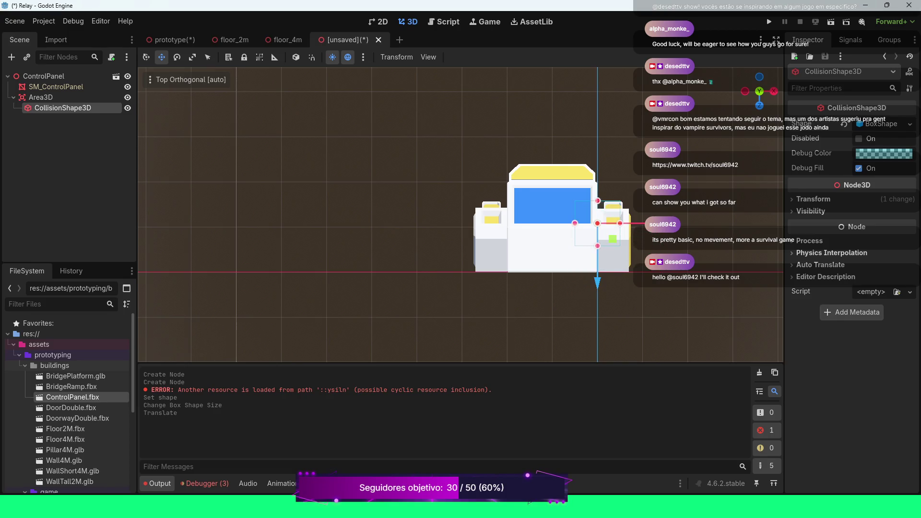
mouse_move(626, 223)
left_mouse_down()
mouse_move(575, 223)
mouse_move(583, 223)
left_mouse_up()
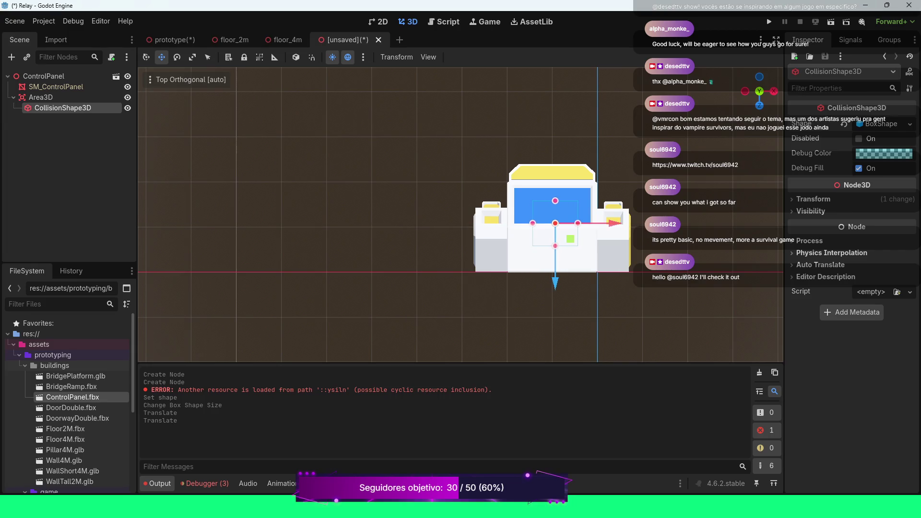
Scale the box wider and toward the panel's front, then nudge it slightly left
key("r")
left_click_drag(577, 223, 597, 223)
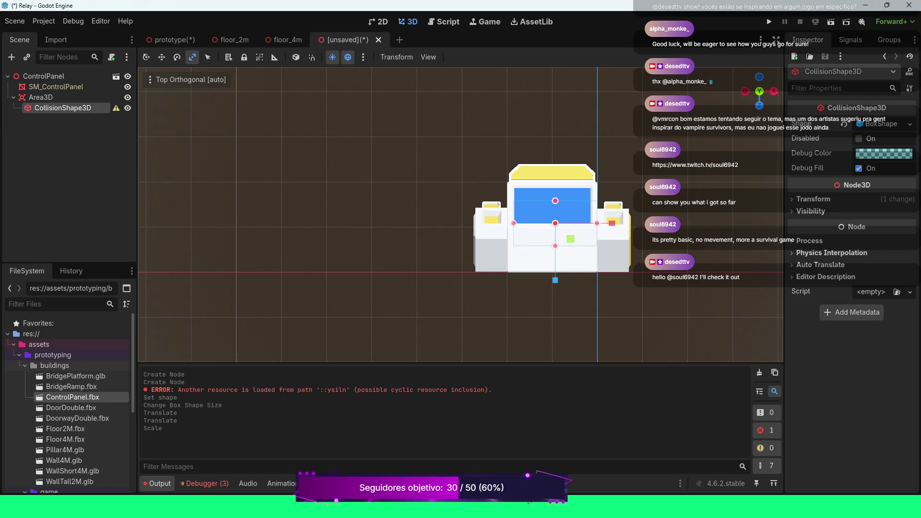
left_click_drag(555, 246, 555, 272)
key("e")
key("w")
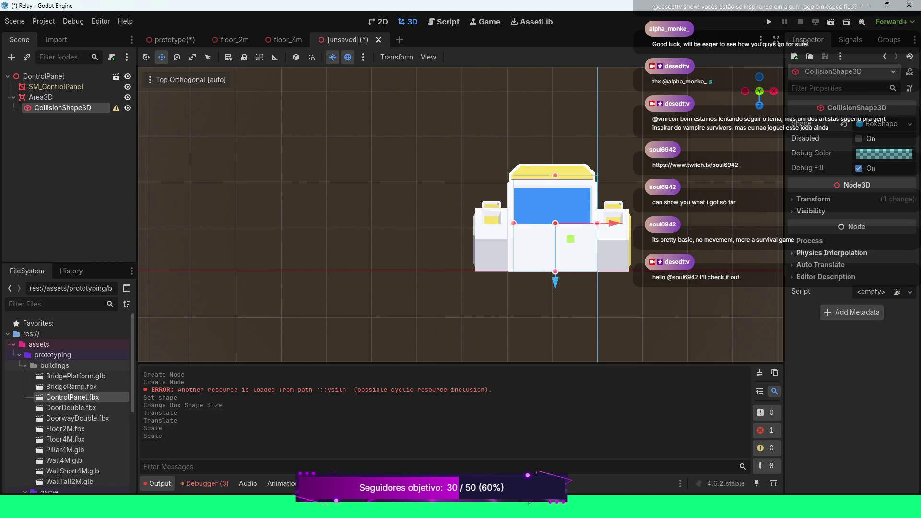
left_click_drag(614, 223, 615, 223)
Stretch the box taller along Z and shift it slightly down and left
left_click_drag(554, 283, 554, 272)
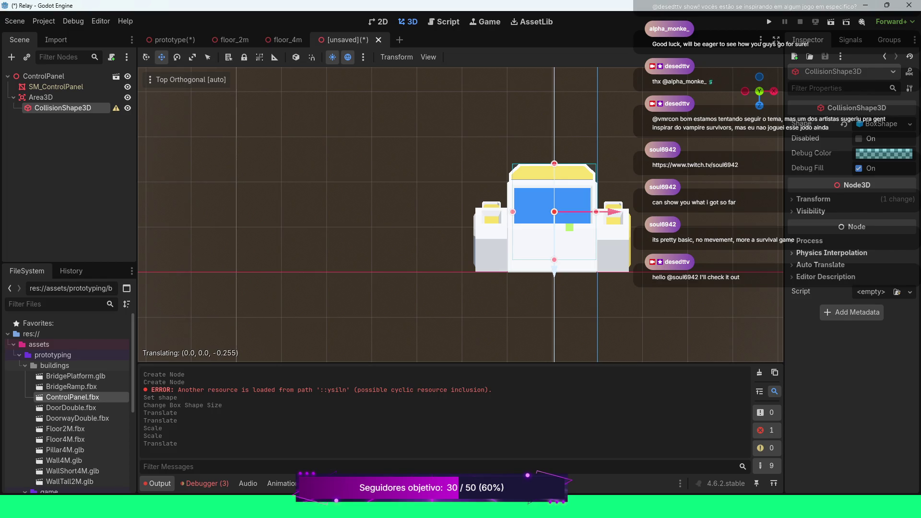
left_click_drag(554, 272, 554, 271)
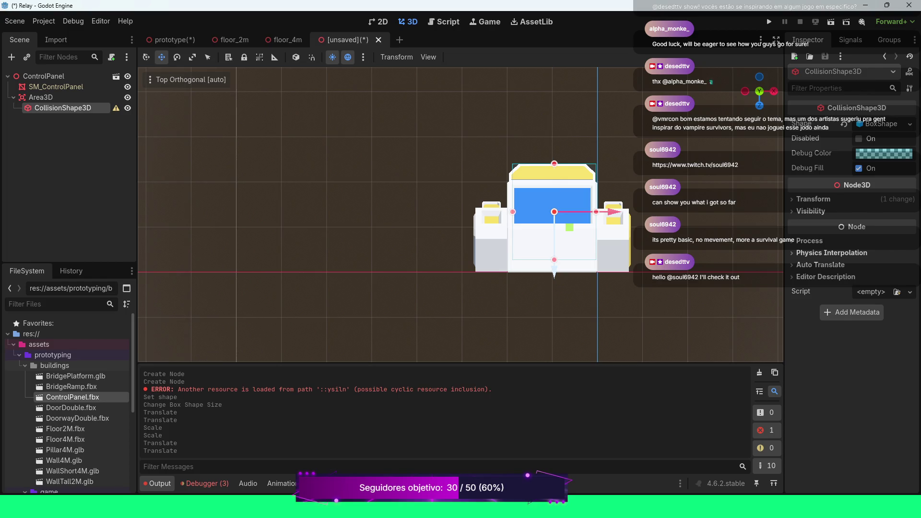
key("e")
key("r")
left_click_drag(554, 267, 554, 272)
key("w")
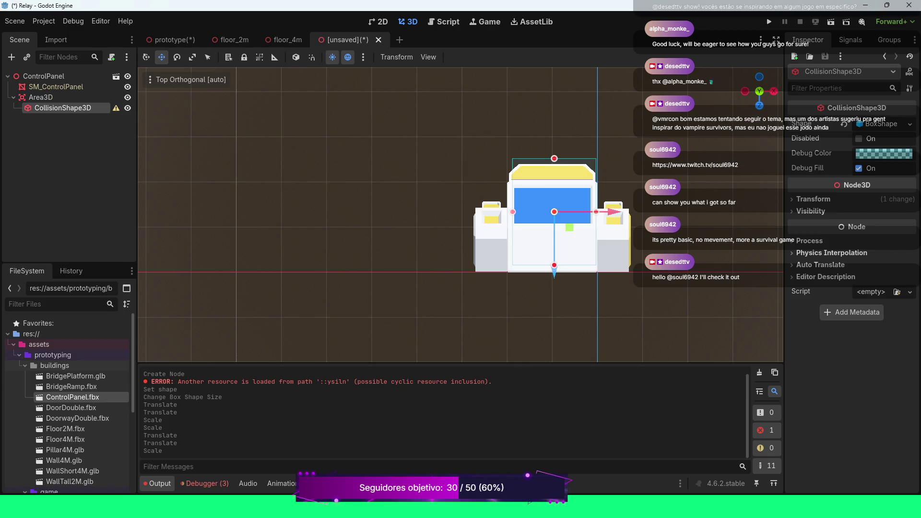
left_click_drag(554, 274, 554, 279)
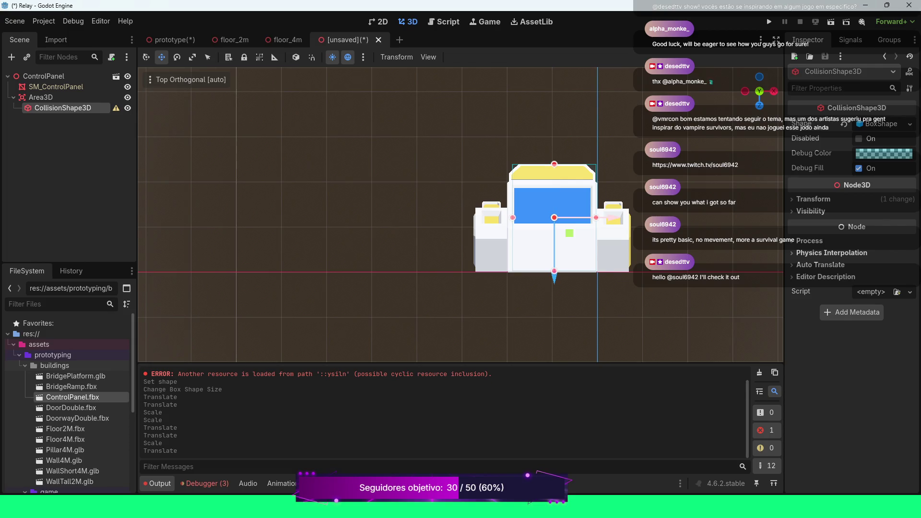
left_click_drag(609, 218, 608, 218)
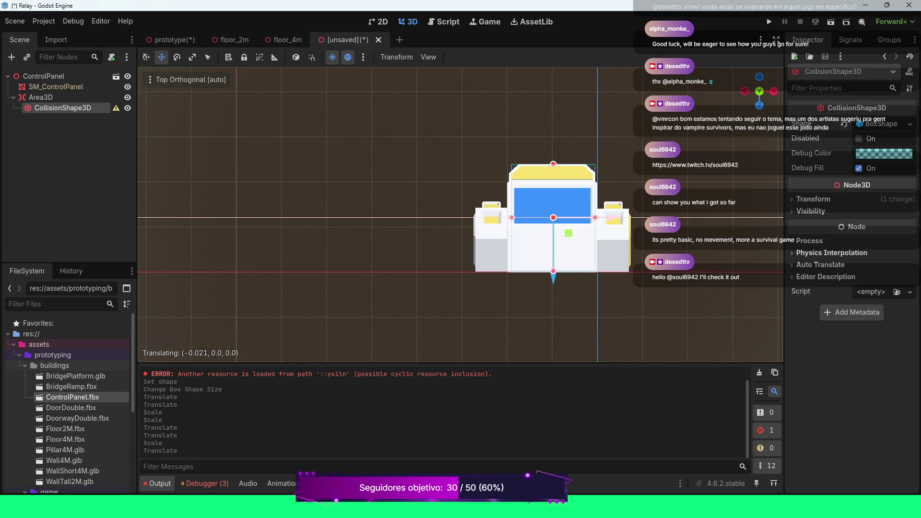
left_click_drag(609, 218, 608, 217)
Widen the box slightly along X and shift it a little left along X
key("e")
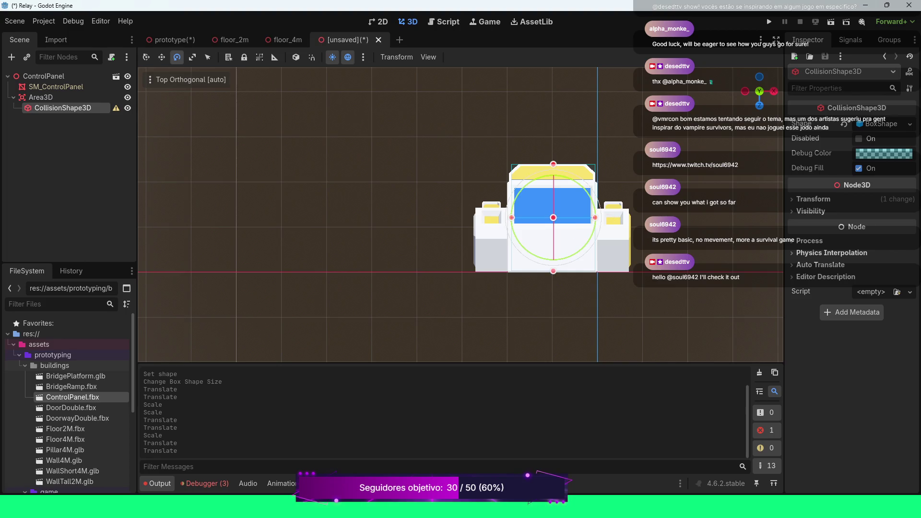
key("r")
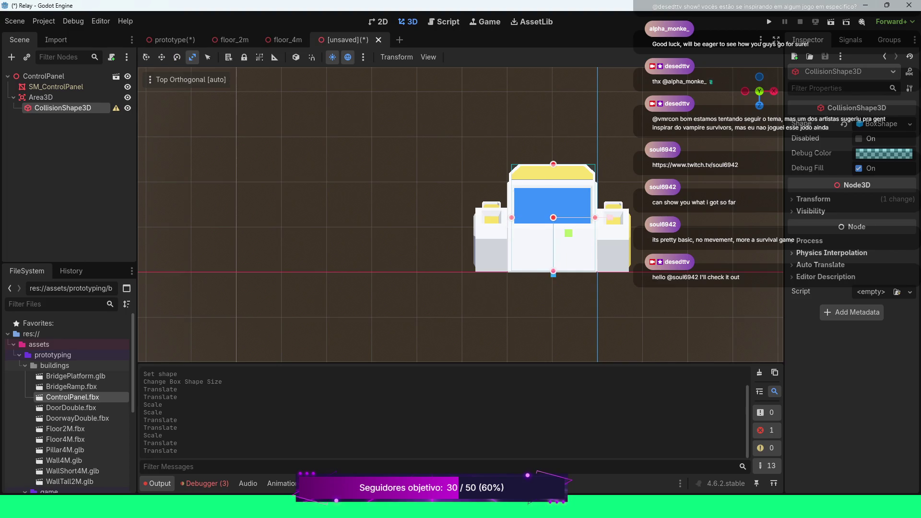
key("s")
key("x")
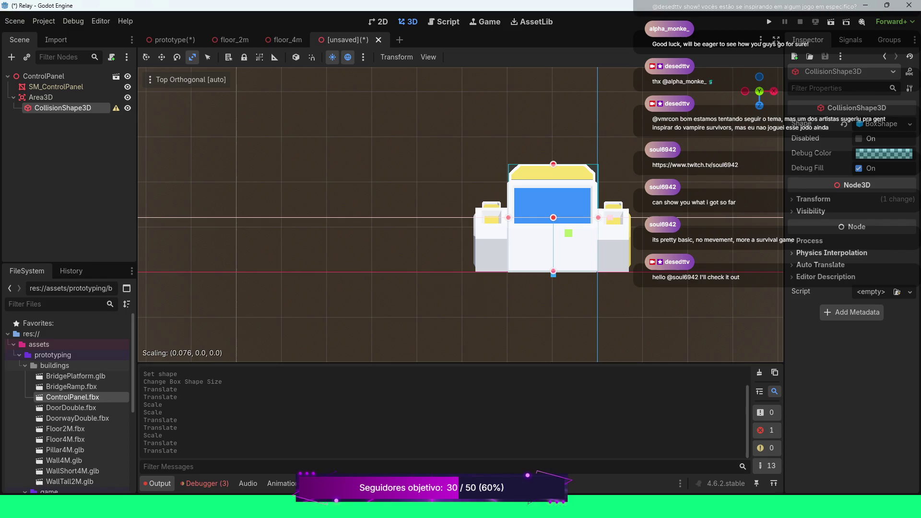
key("Return")
key("e")
key("w")
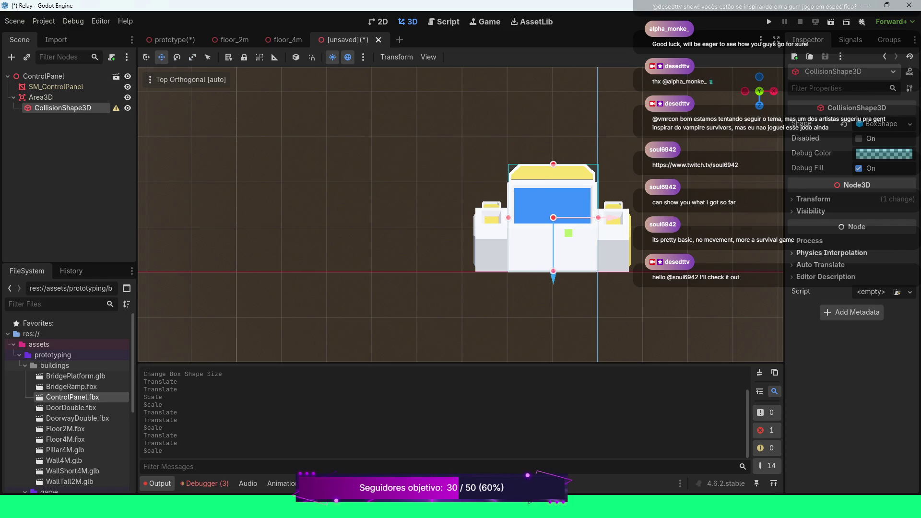
key("g")
key("x")
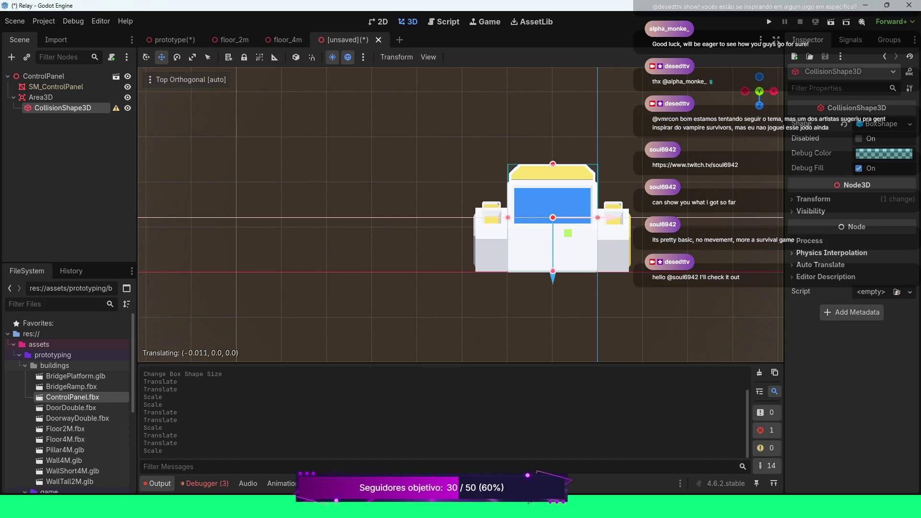
key("Return")
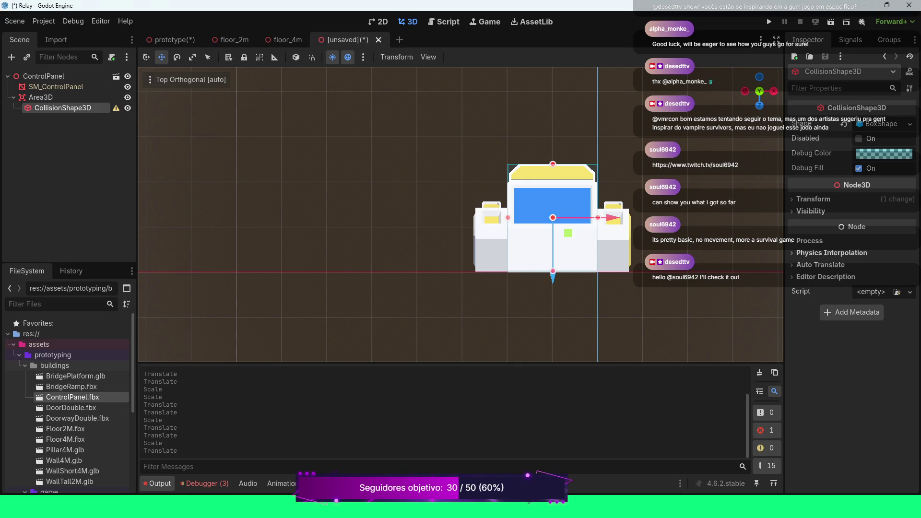
scroll(612, 218, "down", 4)
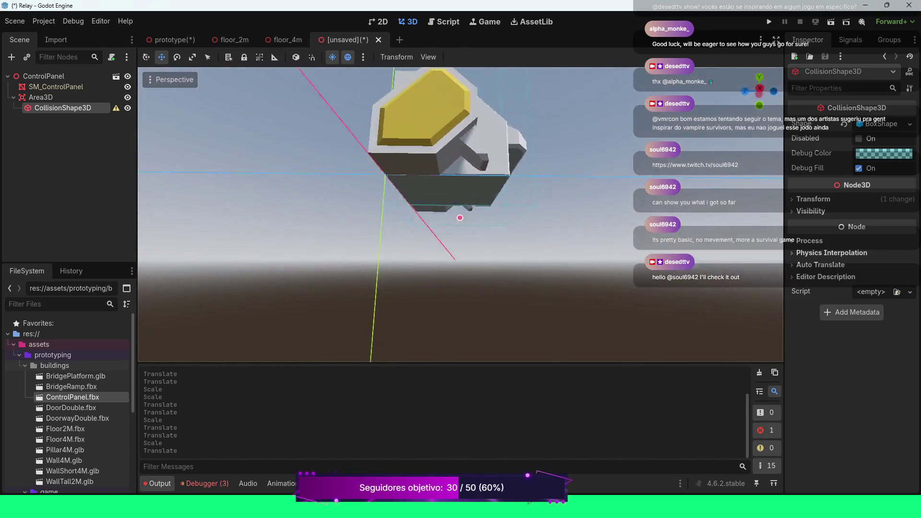
scroll(461, 214, "down", 20)
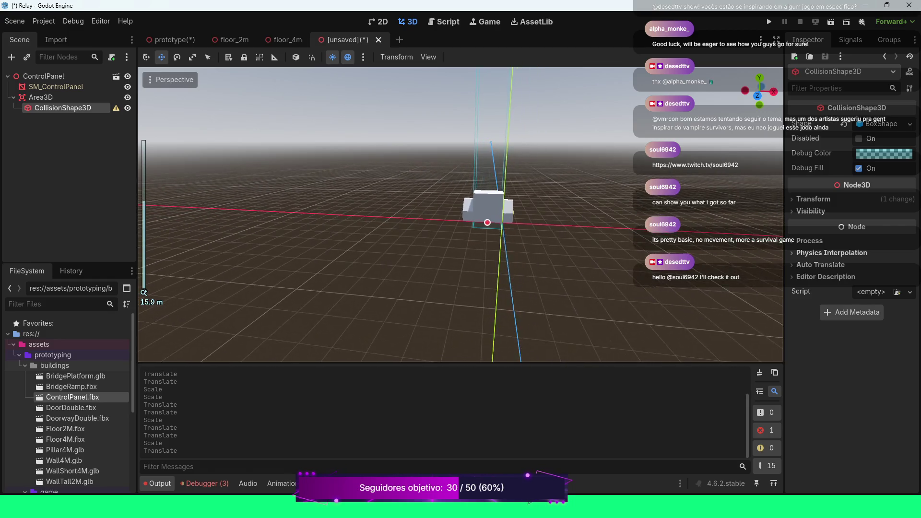
scroll(461, 214, "up", 20)
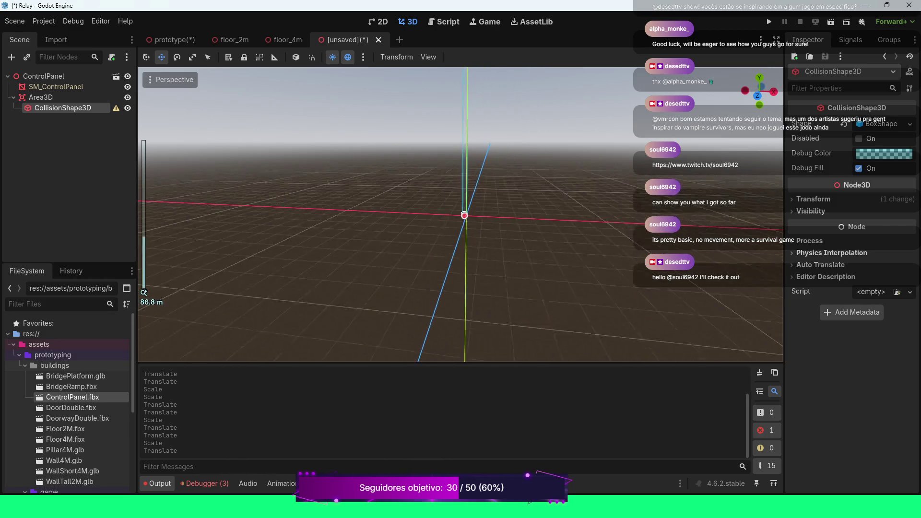
scroll(461, 215, "down", 3)
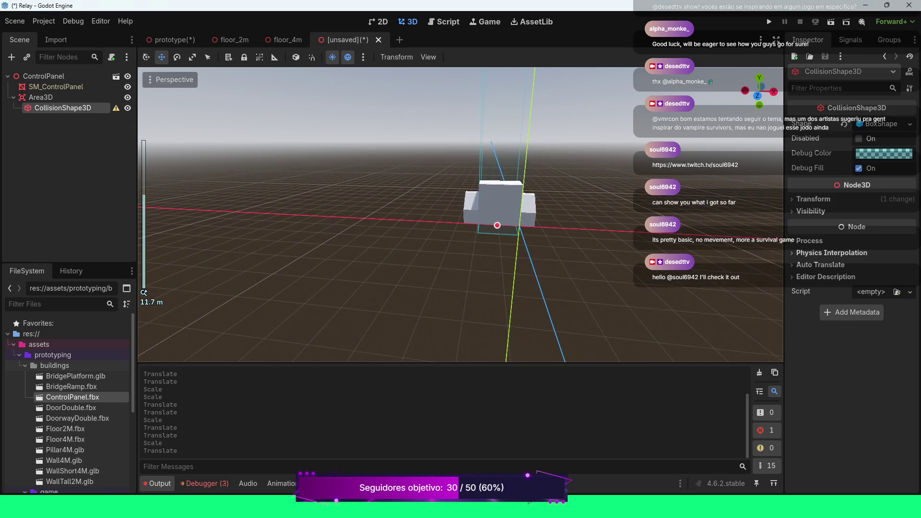
left_click(41, 97)
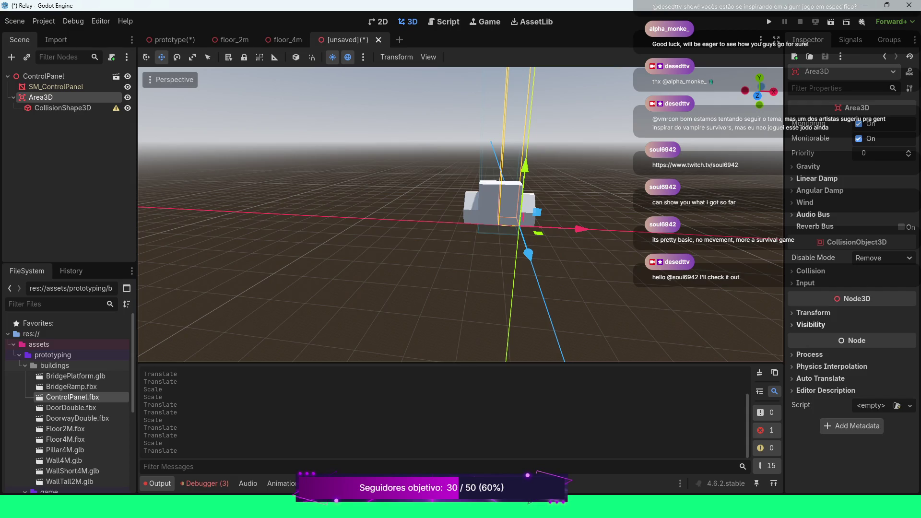
scroll(460, 214, "down", 15)
scroll(460, 214, "down", 20)
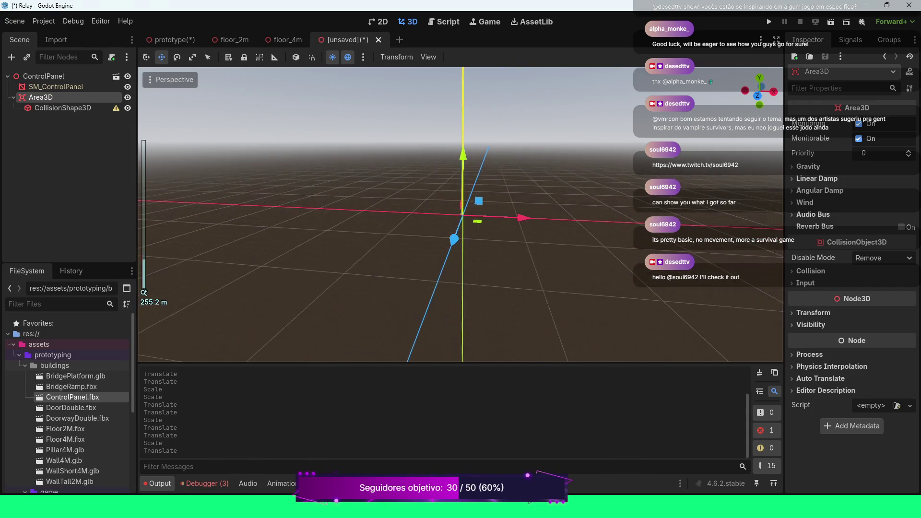
scroll(460, 214, "up", 15)
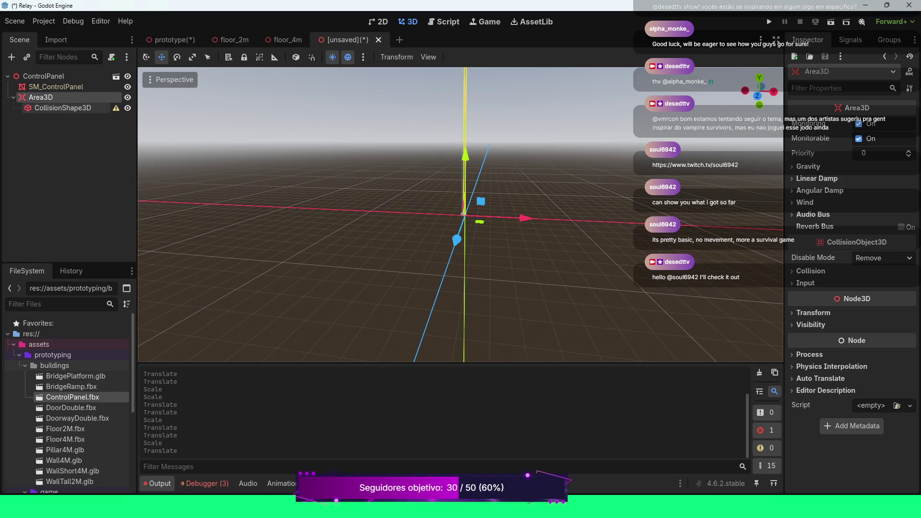
Set the CollisionShape3D's Position Y to 2
left_click(62, 107)
left_click(813, 199)
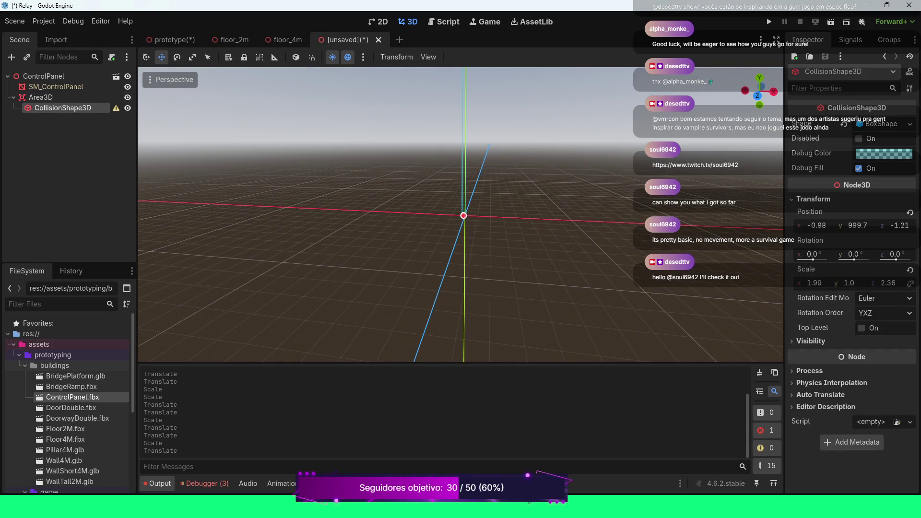
left_click(859, 225)
type("2")
key("Return")
scroll(459, 232, "up", 7)
scroll(459, 233, "up", 20)
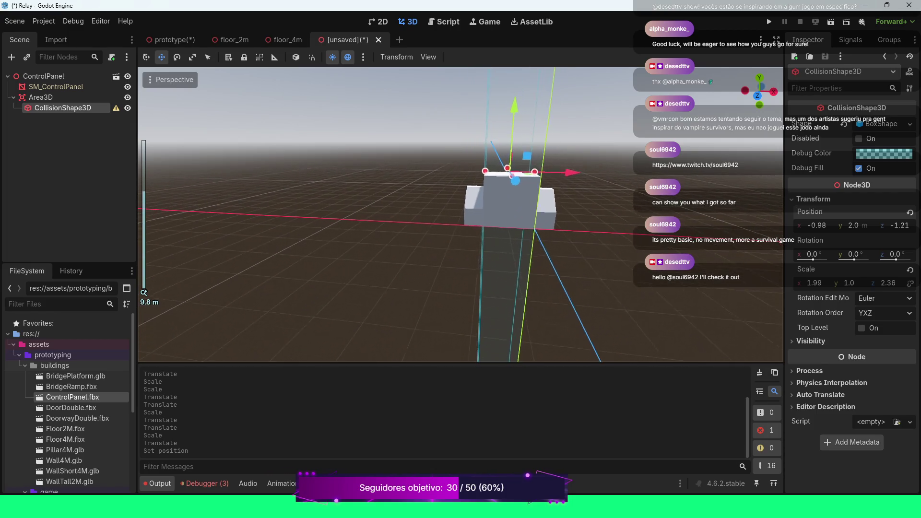
Revert the collision shape's position to 0, 0, 0, keeping its 1.99 × 1.0 × 2.36 scale
left_click(40, 97)
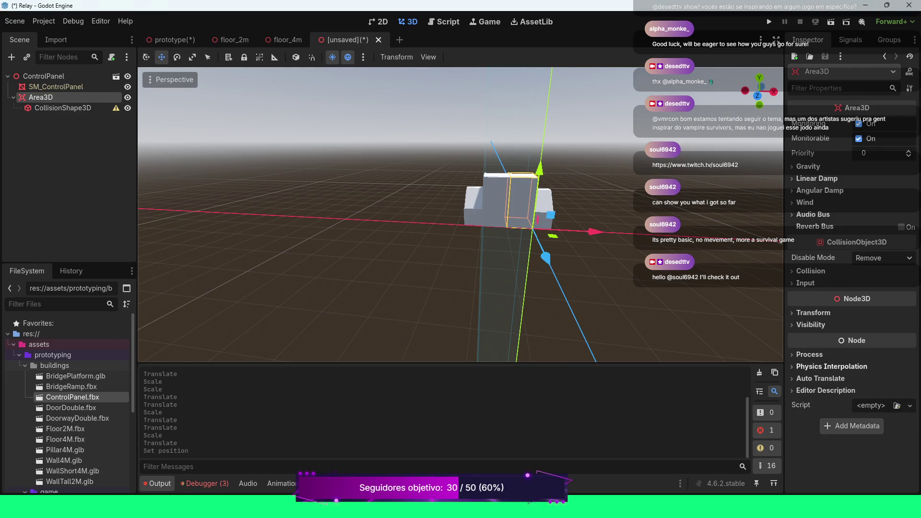
scroll(460, 215, "down", 10)
scroll(460, 214, "down", 15)
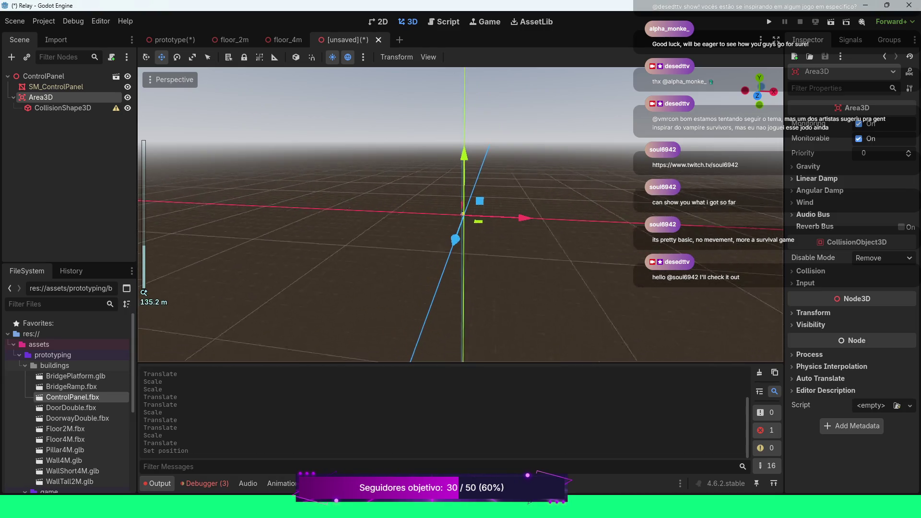
left_click(56, 87)
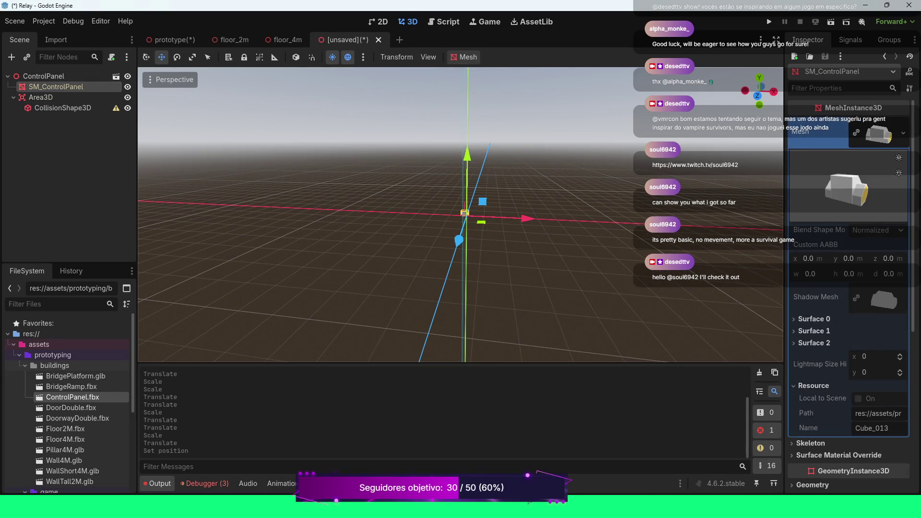
scroll(849, 288, "down", 5)
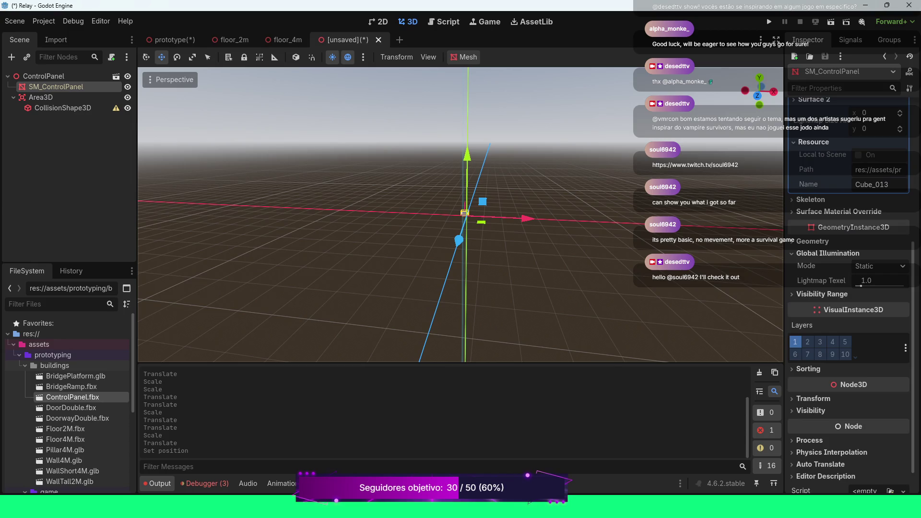
left_click(63, 107)
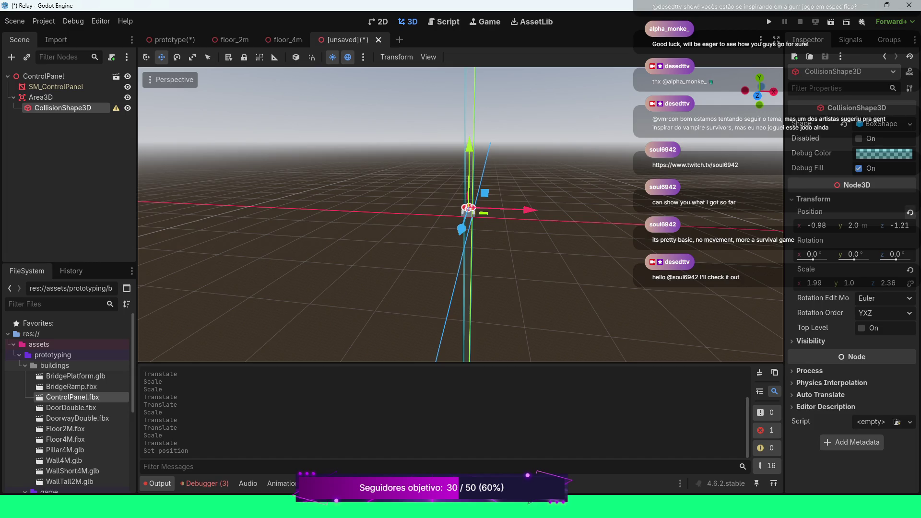
left_click(910, 212)
scroll(461, 216, "down", 3)
scroll(462, 215, "up", 5)
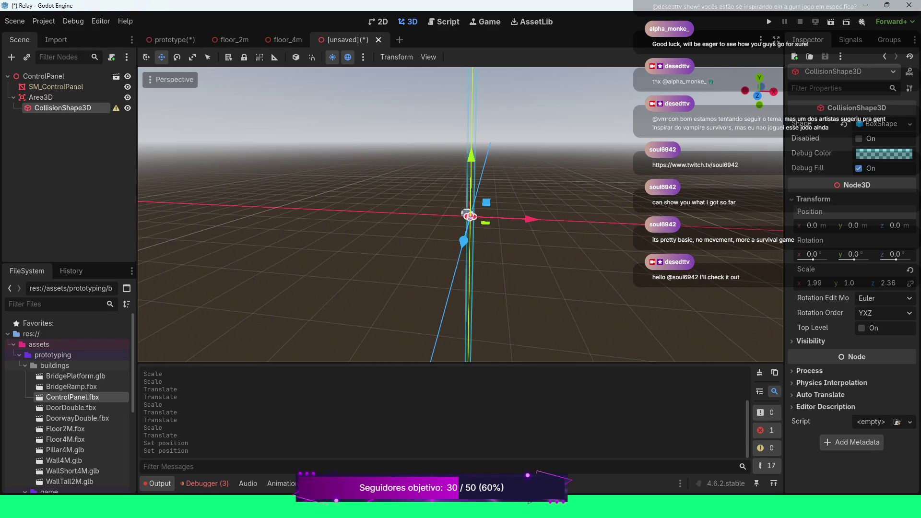
left_click_drag(464, 214, 456, 217)
scroll(457, 217, "up", 2)
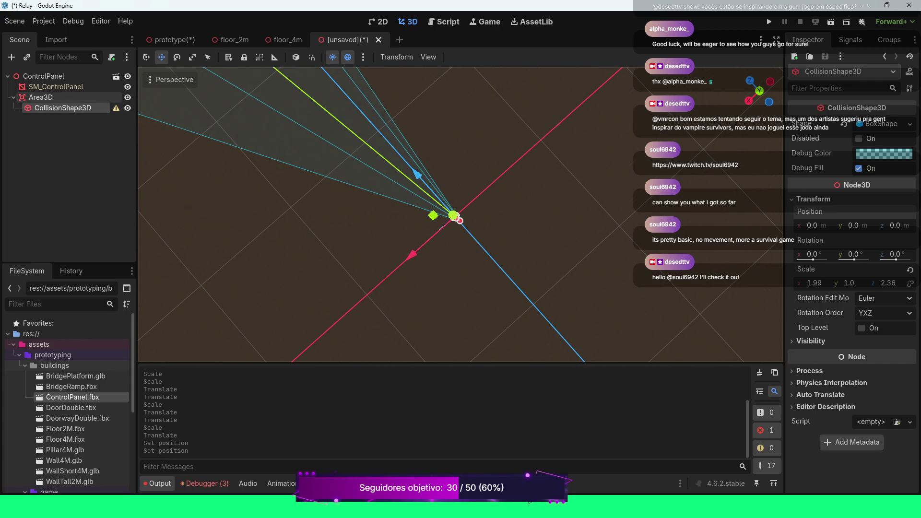
left_click(41, 97)
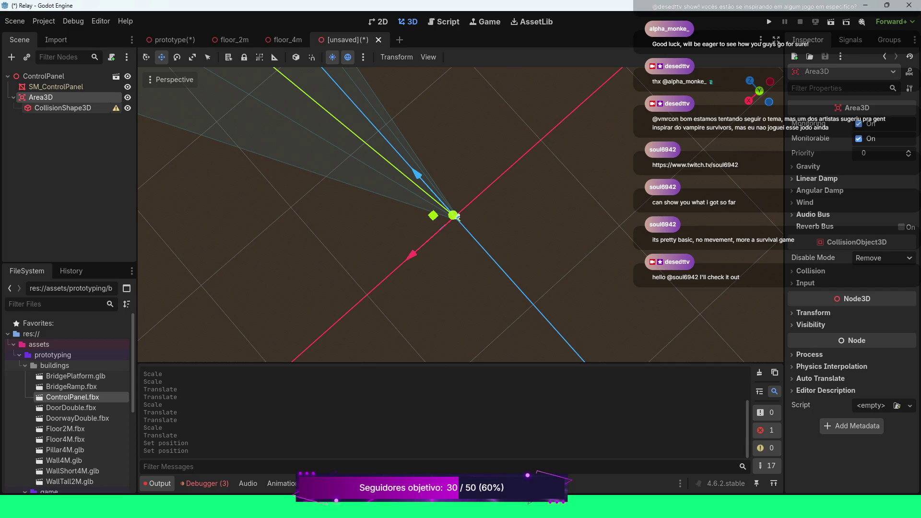
Read and dismiss the non-uniform scale warning on the collision shape
mouse_move(115, 108)
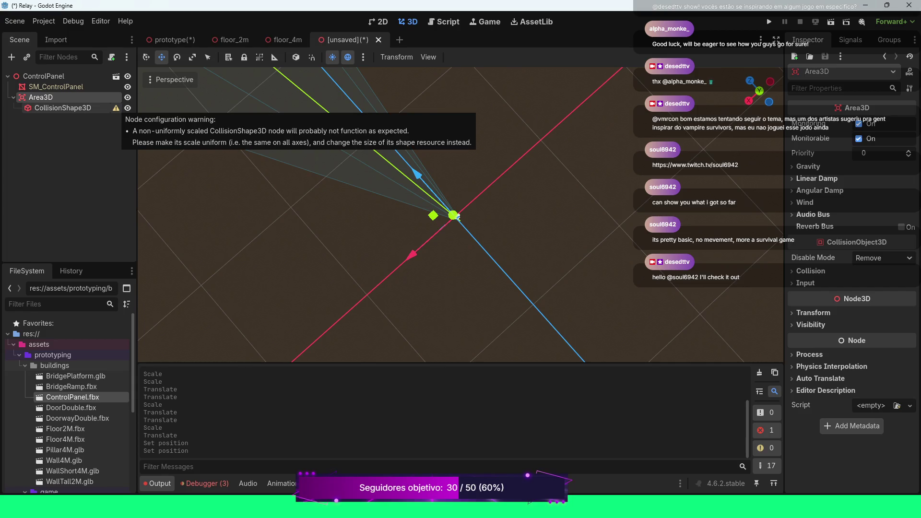
left_click(115, 108)
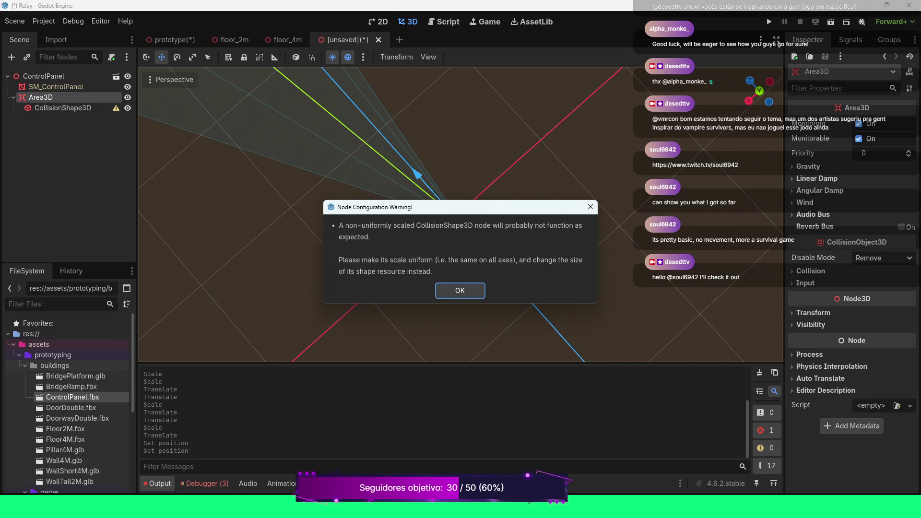
left_click(460, 290)
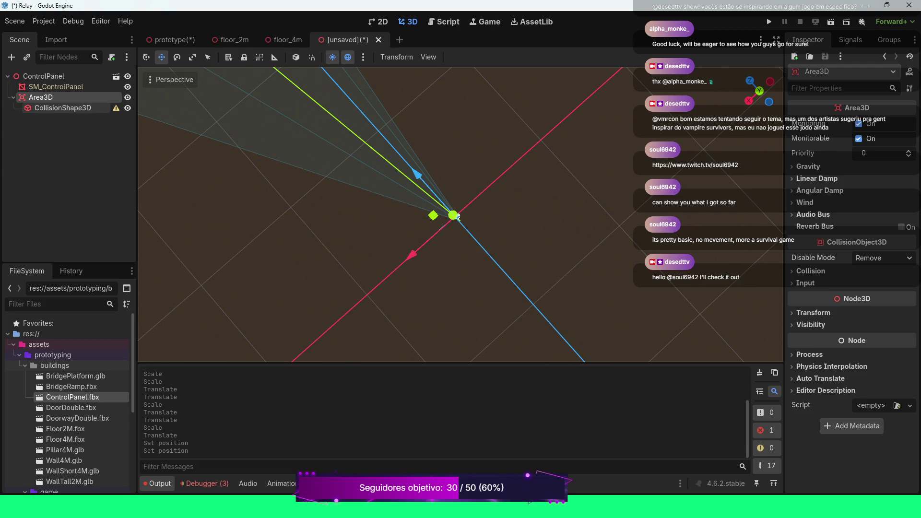
Delete the CollisionShape3D node from the Area3D
left_click(62, 108)
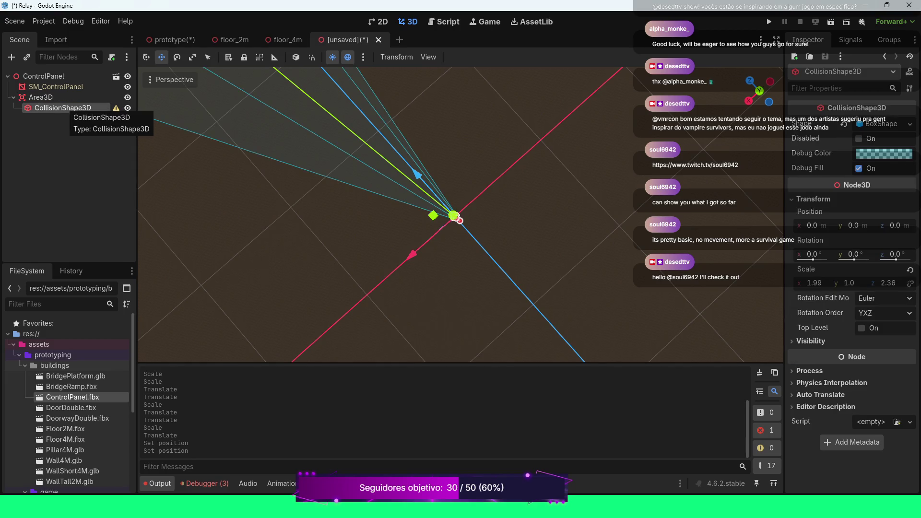
key("Delete")
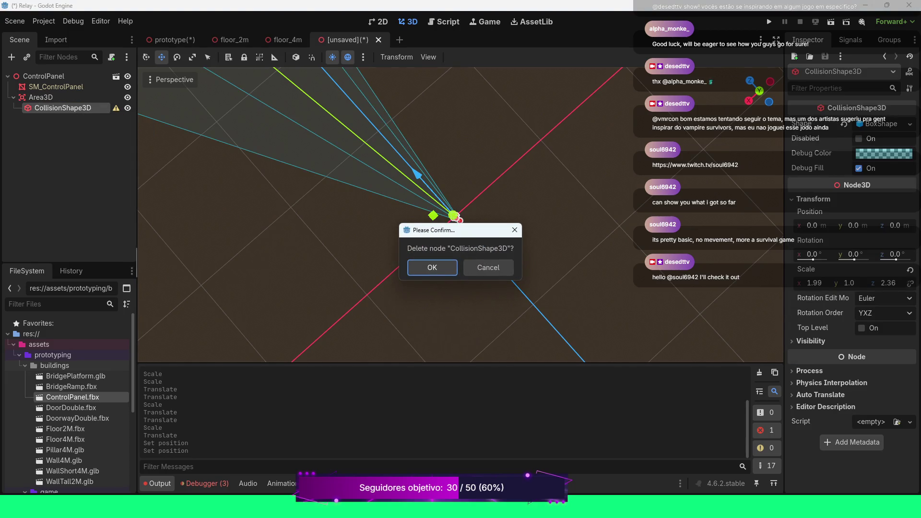
key("Return")
scroll(460, 215, "down", 5)
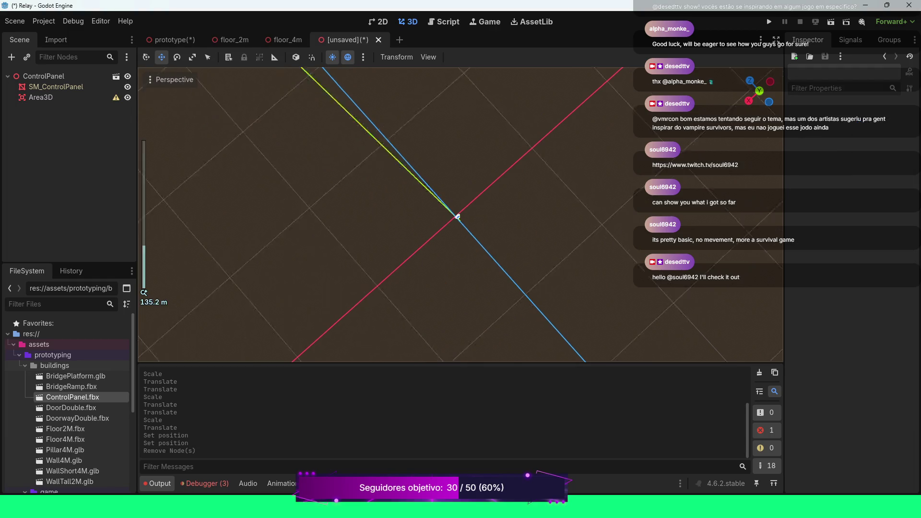
left_click_drag(458, 216, 330, 218)
Inspect the model from several angles, then bring up the Area3D node's context menu
scroll(459, 212, "up", 3)
scroll(459, 212, "up", 10)
scroll(384, 216, "up", 3)
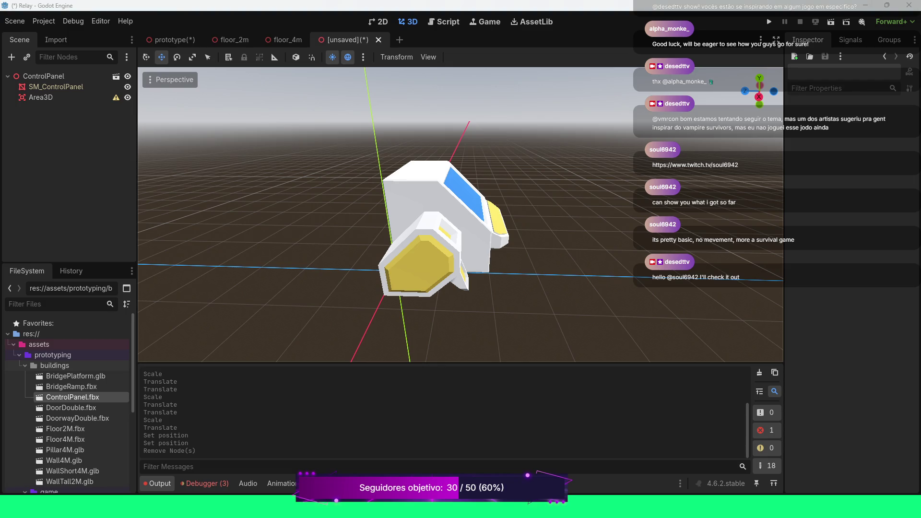
left_click_drag(331, 219, 307, 219)
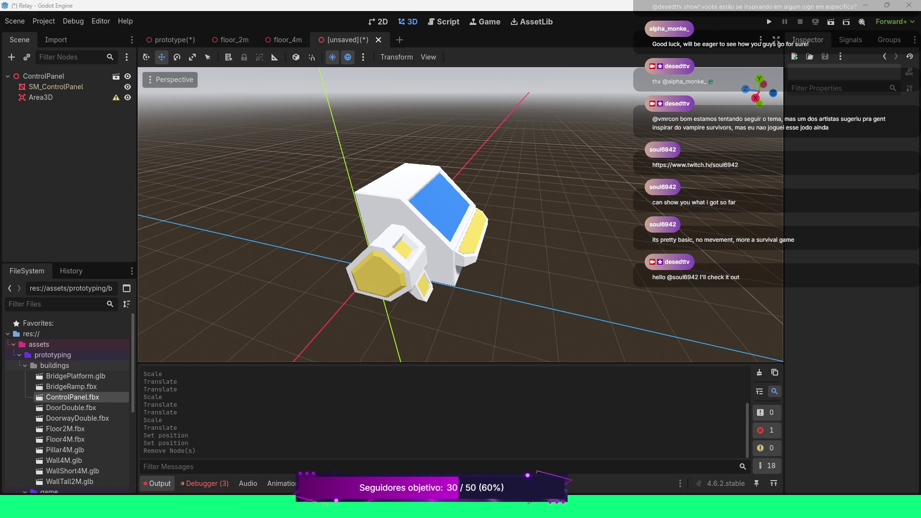
left_click(41, 97)
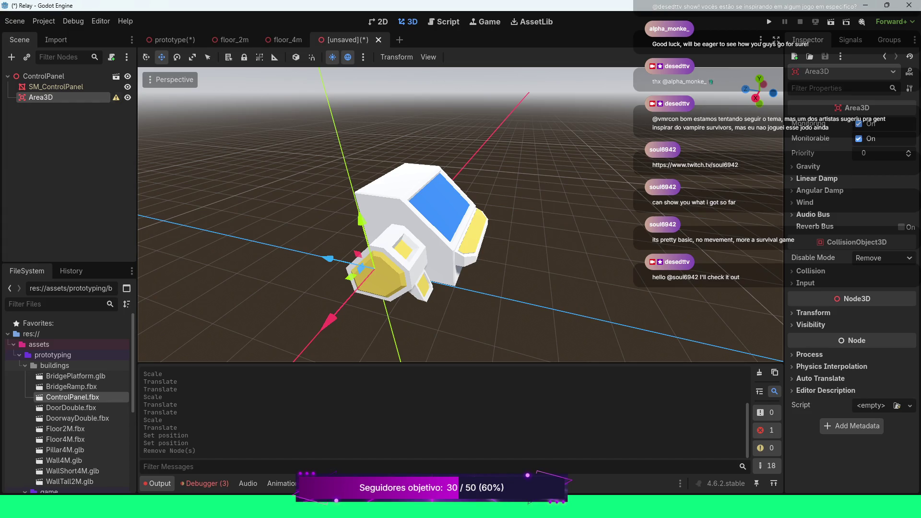
key("KP_4")
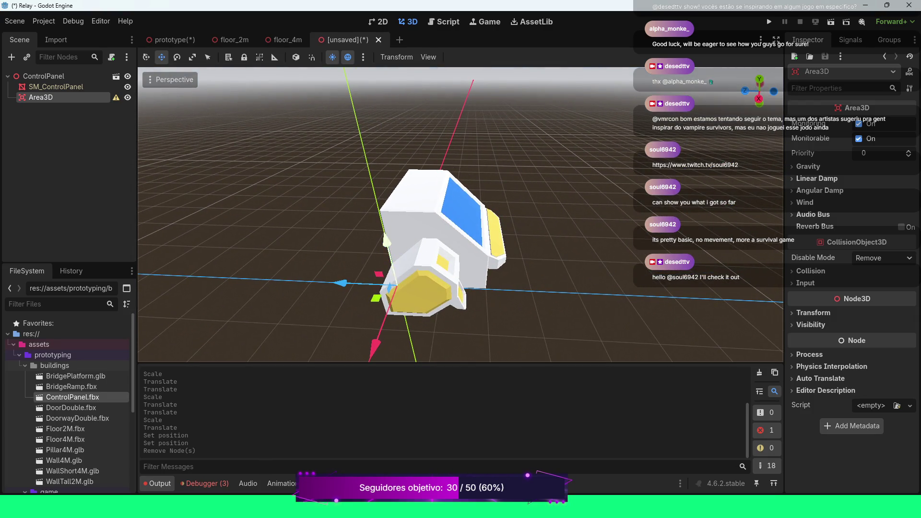
scroll(461, 215, "up", 4)
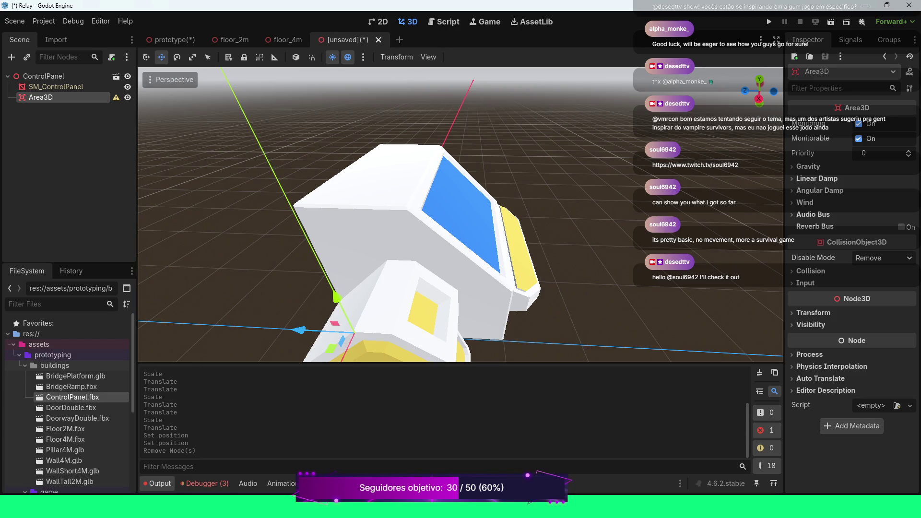
right_click(45, 98)
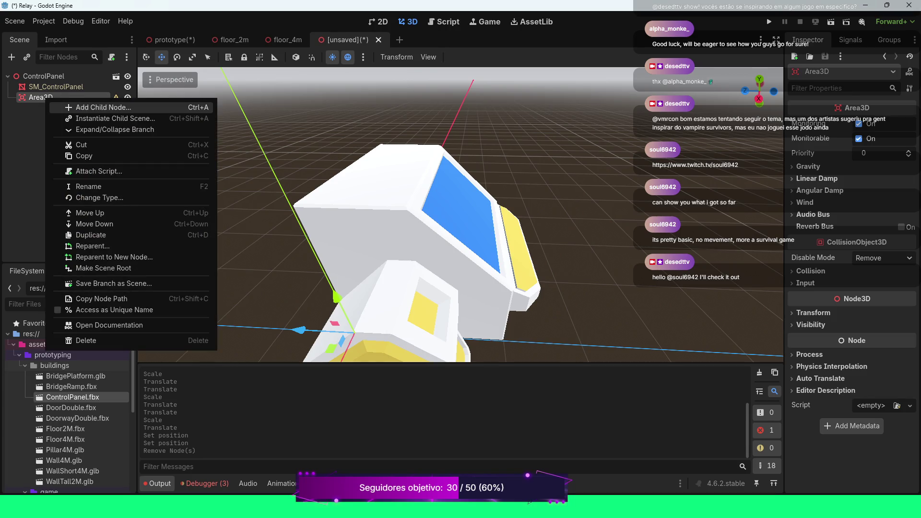
Create a CollisionShape3D under Area3D and assign it a New ConcavePolygonShape3D
left_click(72, 108)
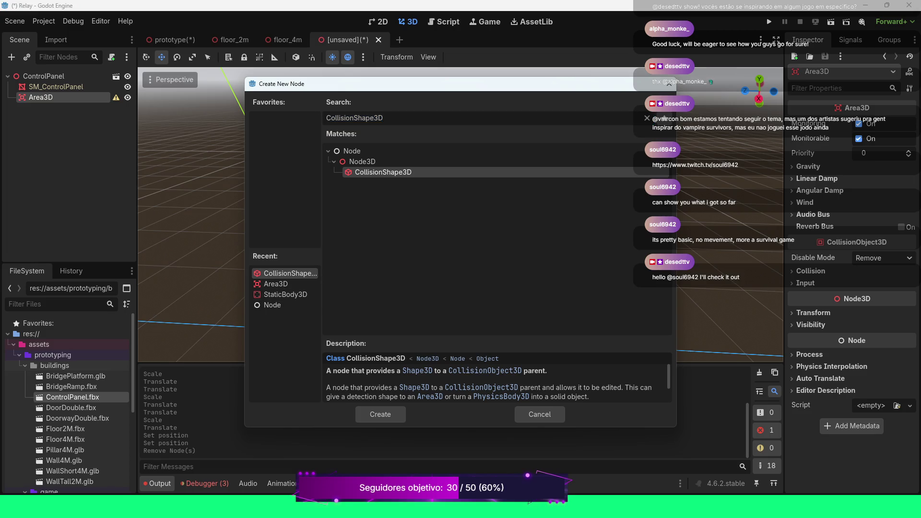
left_click(380, 414)
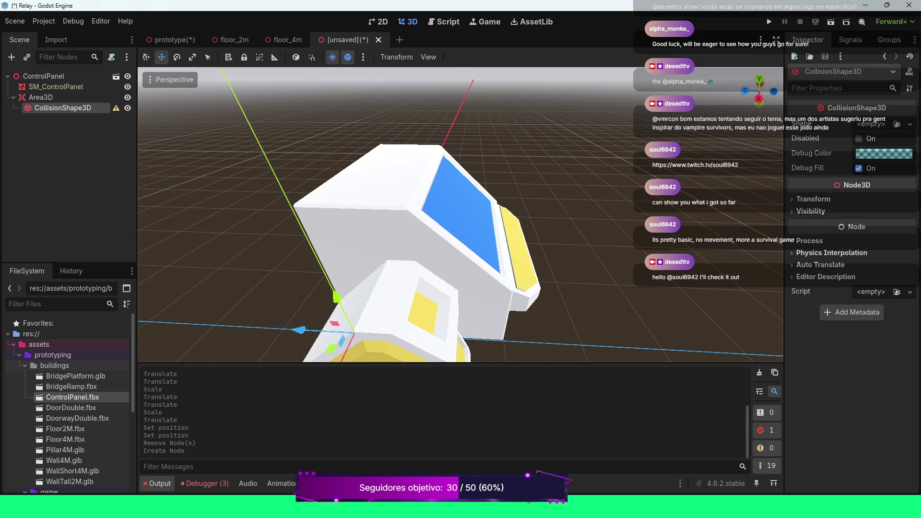
left_click(910, 124)
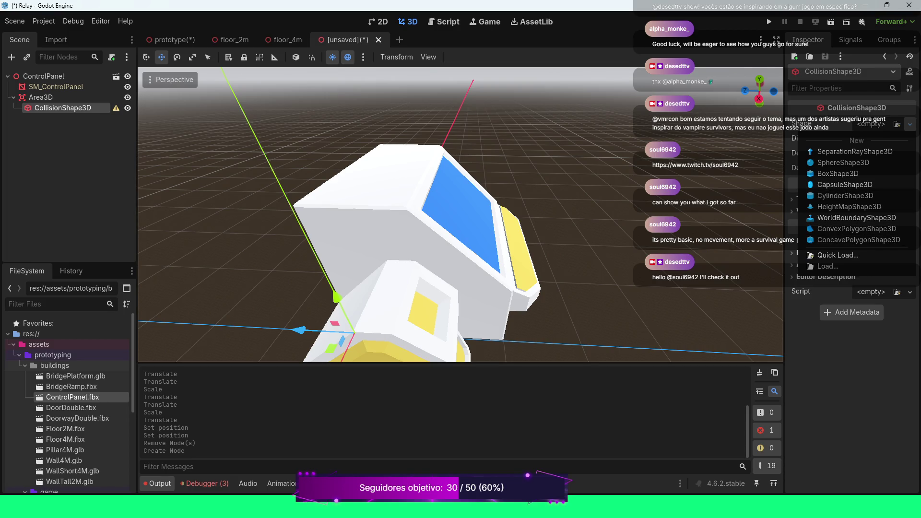
key("Escape")
left_click(760, 373)
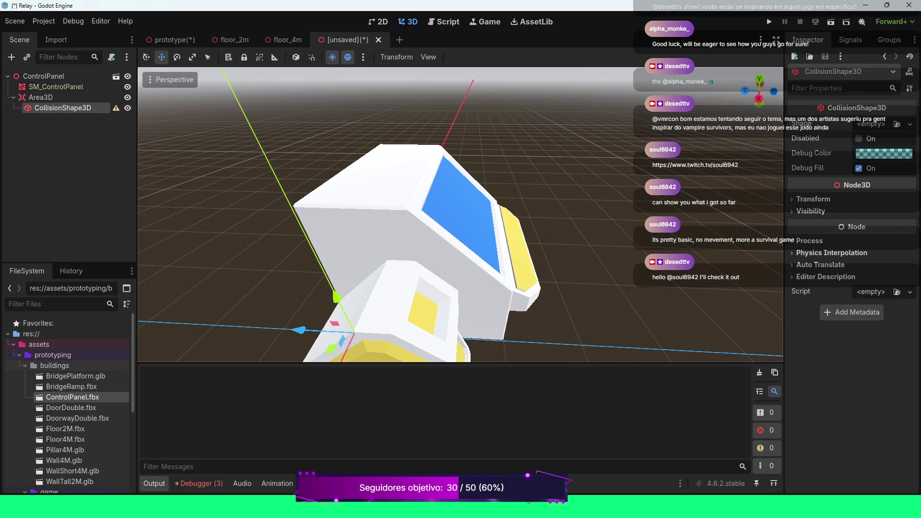
left_click(910, 124)
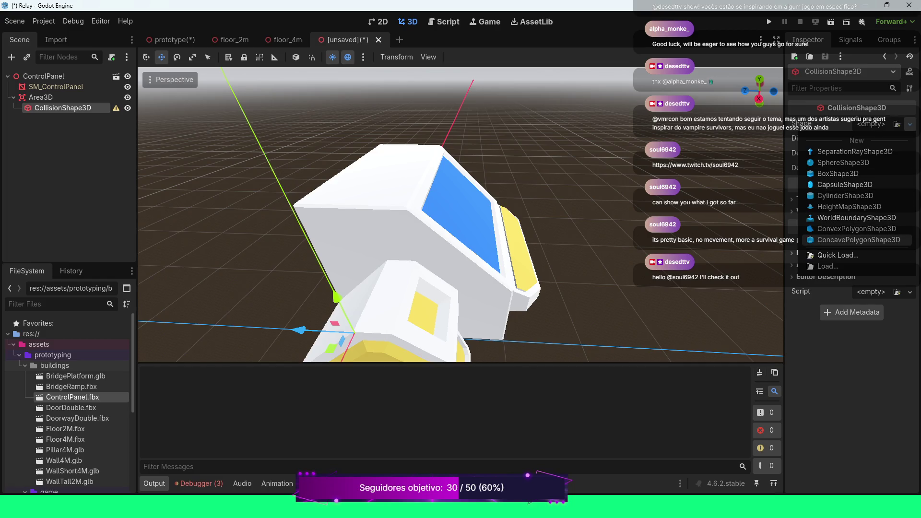
left_click(858, 240)
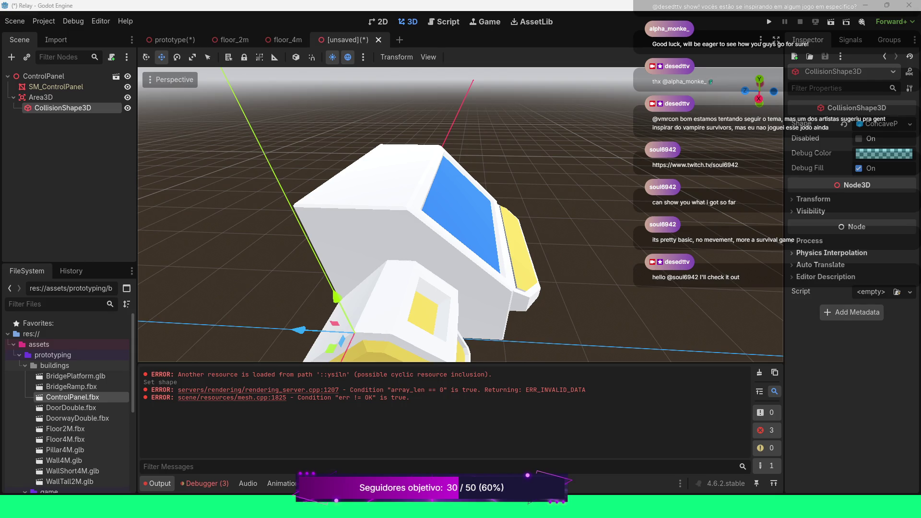
Open the prototype level scene, where ControlPanel sits under Props
scroll(460, 216, "down", 5)
left_click_drag(461, 215, 399, 204)
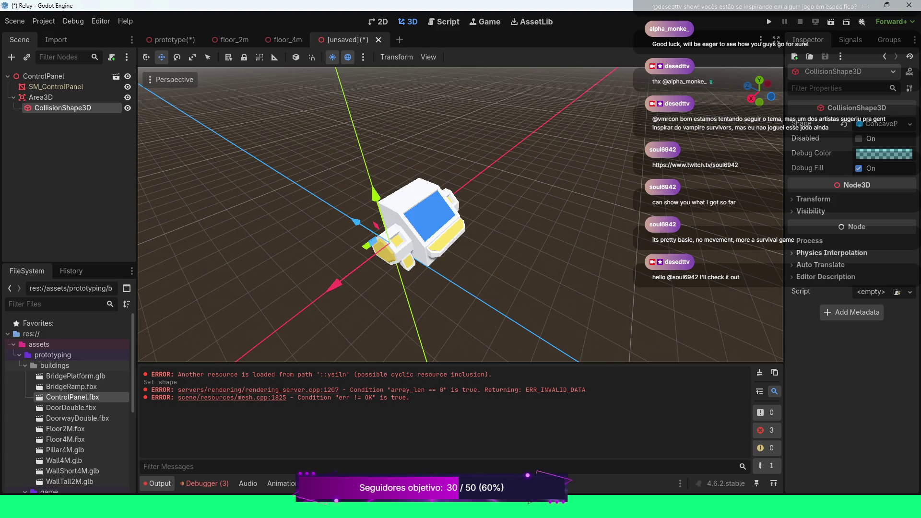
left_click(170, 39)
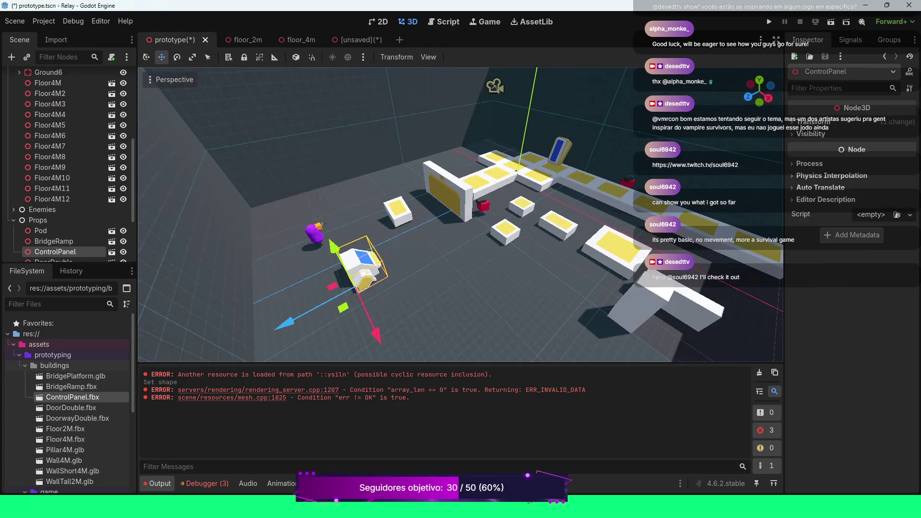
Delete the ControlPanel node from the level's Props, then return to the unsaved ControlPanel scene
left_click(51, 199)
left_click(55, 251)
key("Delete")
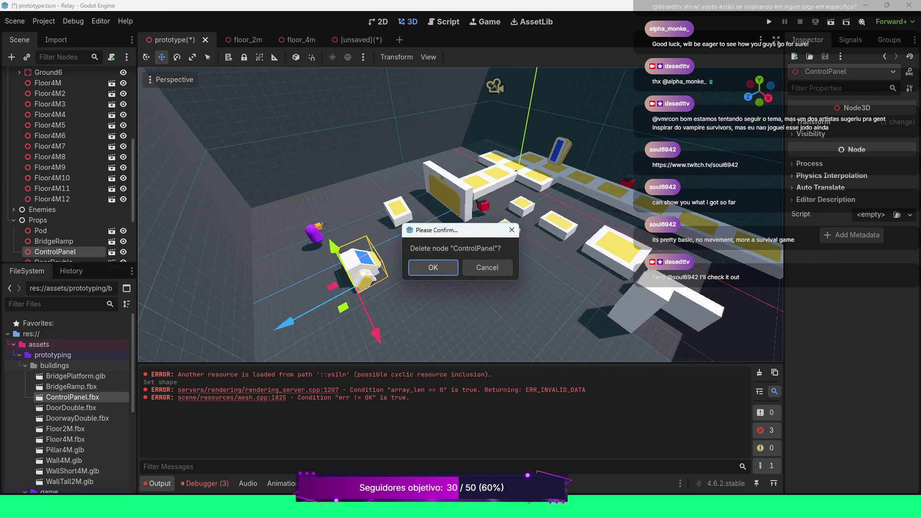
key("Return")
left_click(759, 373)
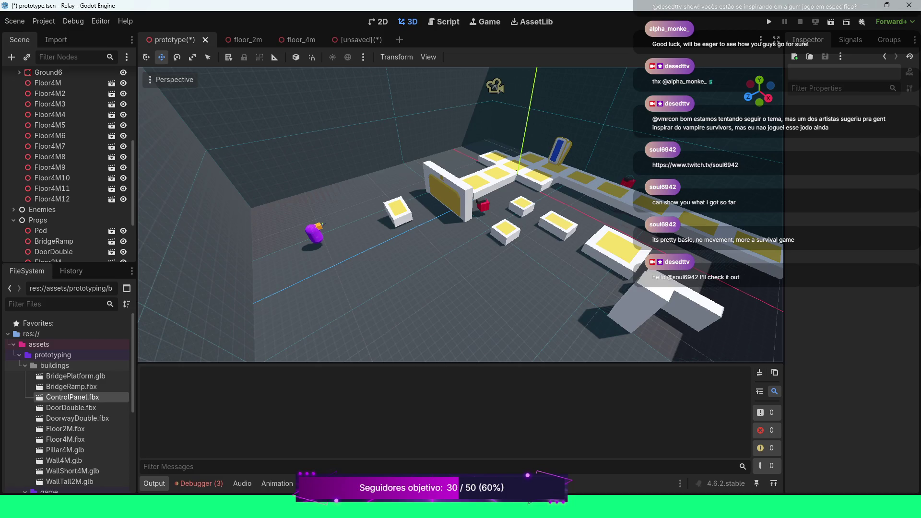
left_click(350, 40)
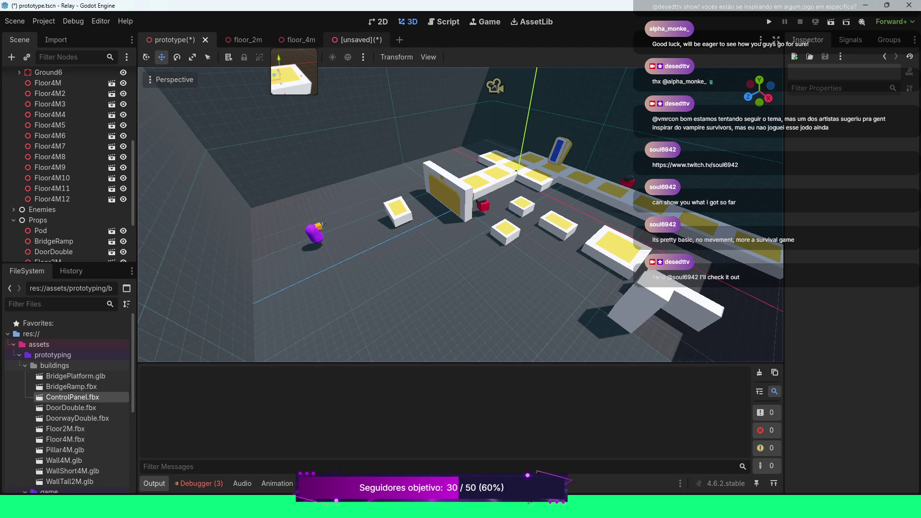
left_click(759, 372)
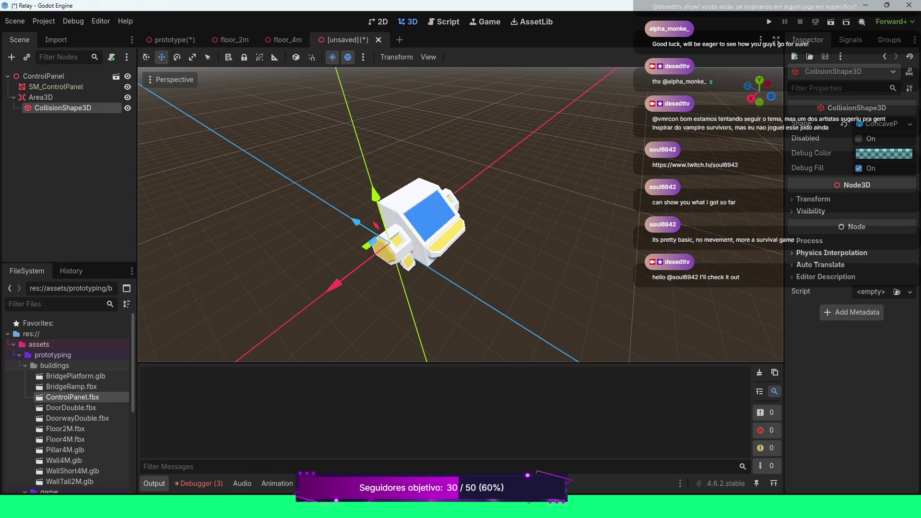
Try a BoxShape3D for the collision shape, then revert it to a ConcavePolygonShape3D
left_click(873, 124)
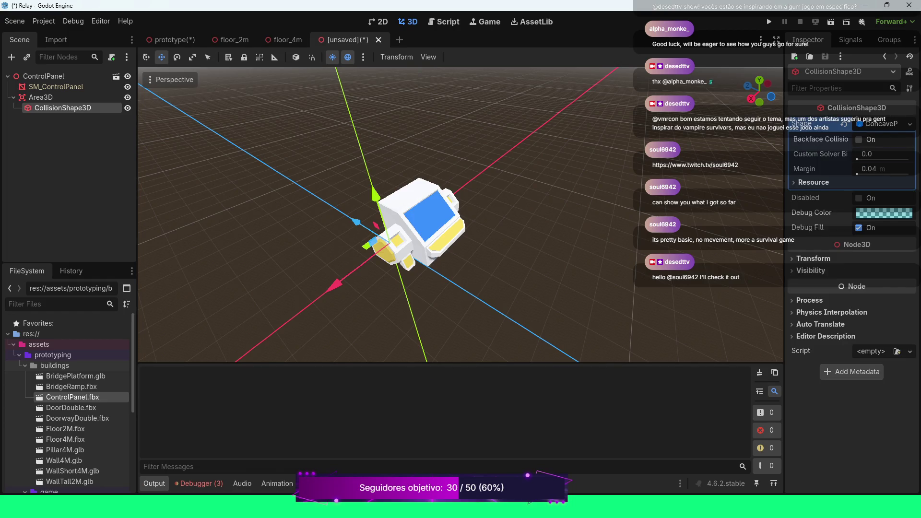
left_click(873, 124)
left_click(909, 124)
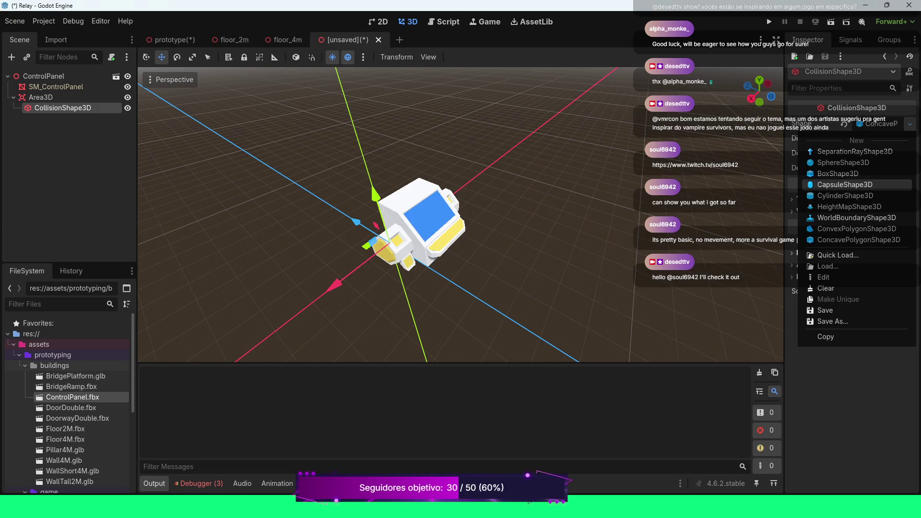
left_click(841, 173)
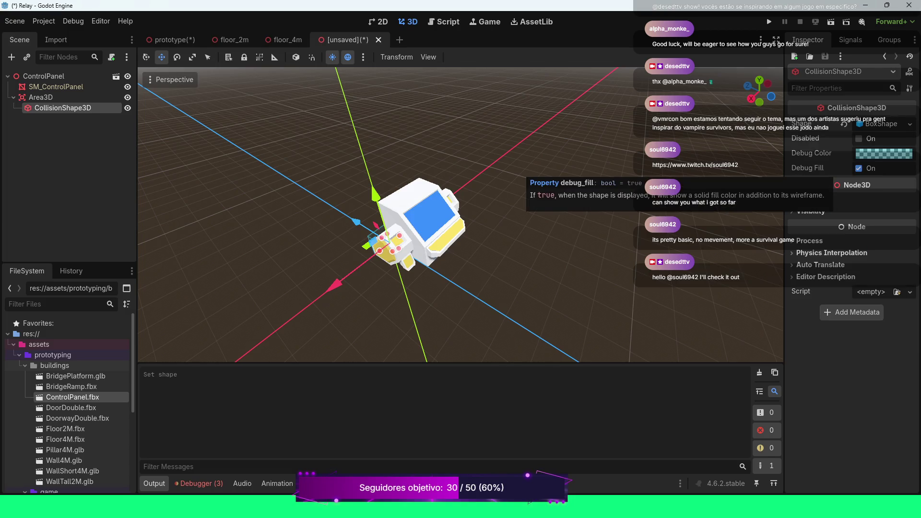
left_click(882, 124)
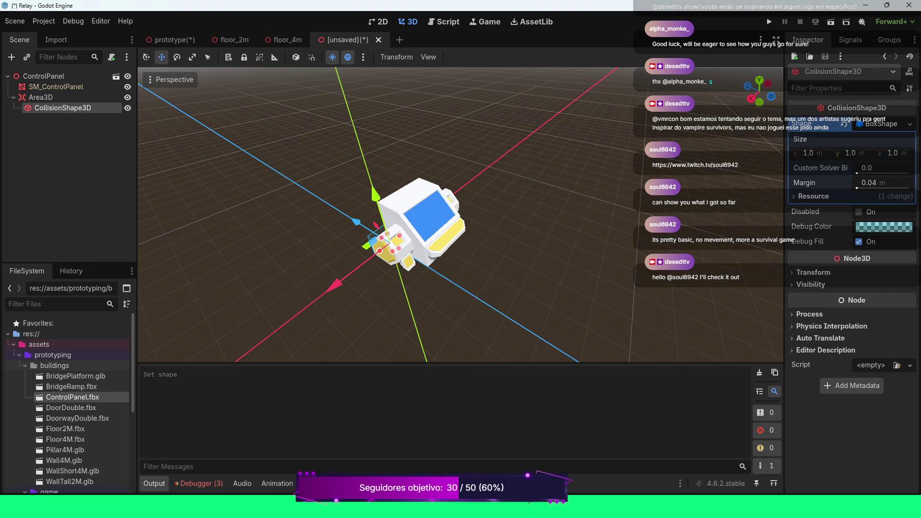
left_click(909, 124)
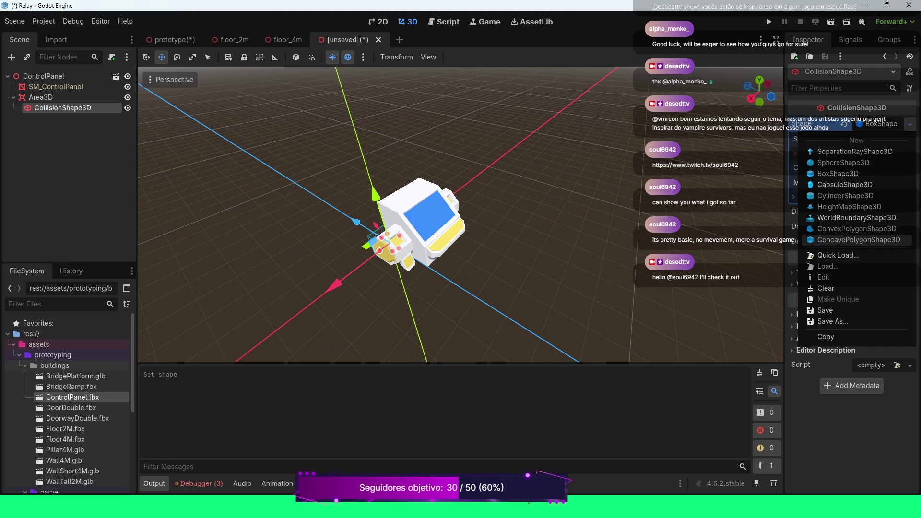
left_click(859, 240)
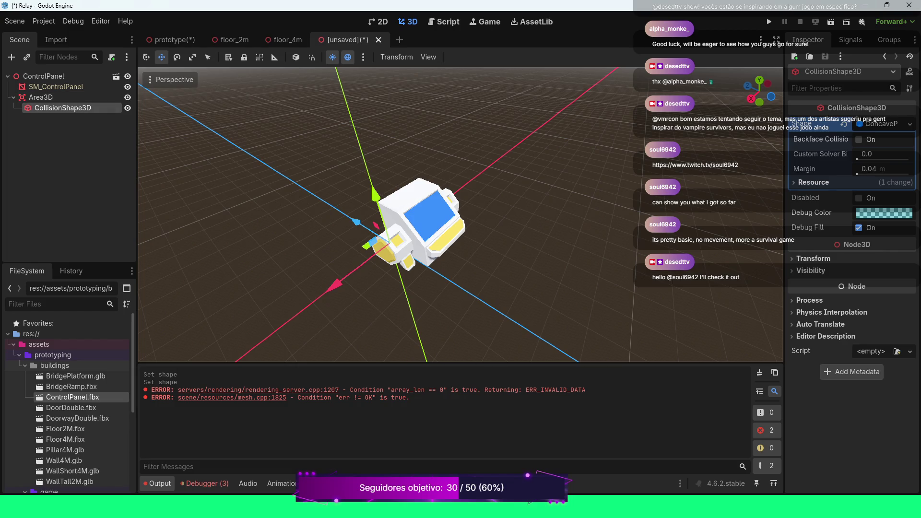
Clear the output log, try a ConvexPolygonShape3D, and finally settle on a 1×1×1 BoxShape3D
scroll(461, 214, "up", 5)
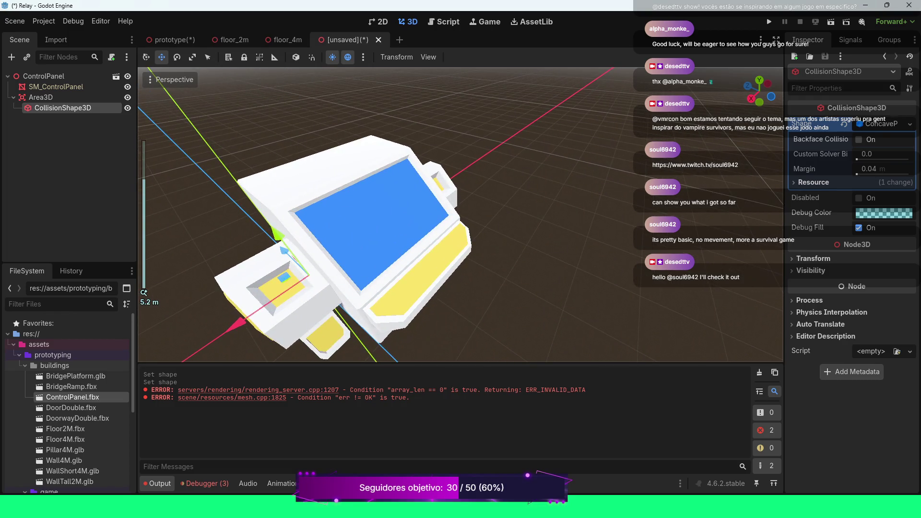
scroll(460, 214, "down", 3)
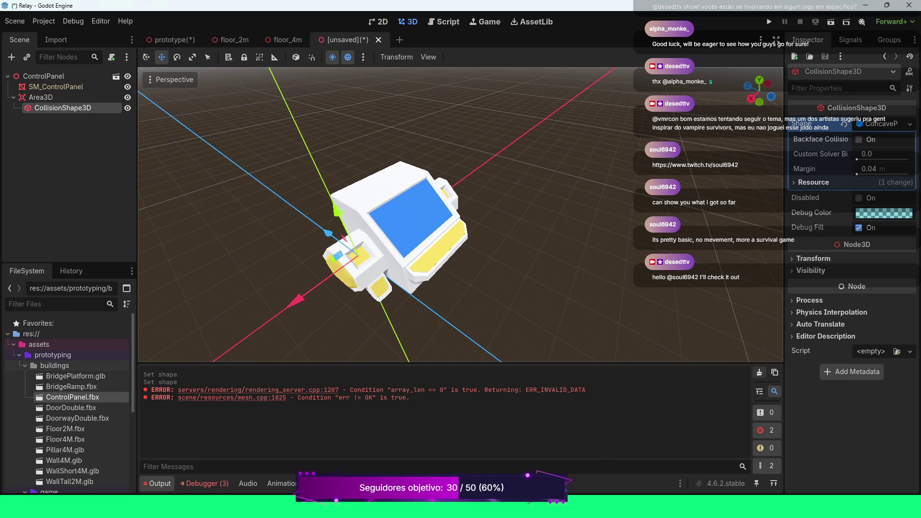
left_click(759, 373)
left_click(883, 123)
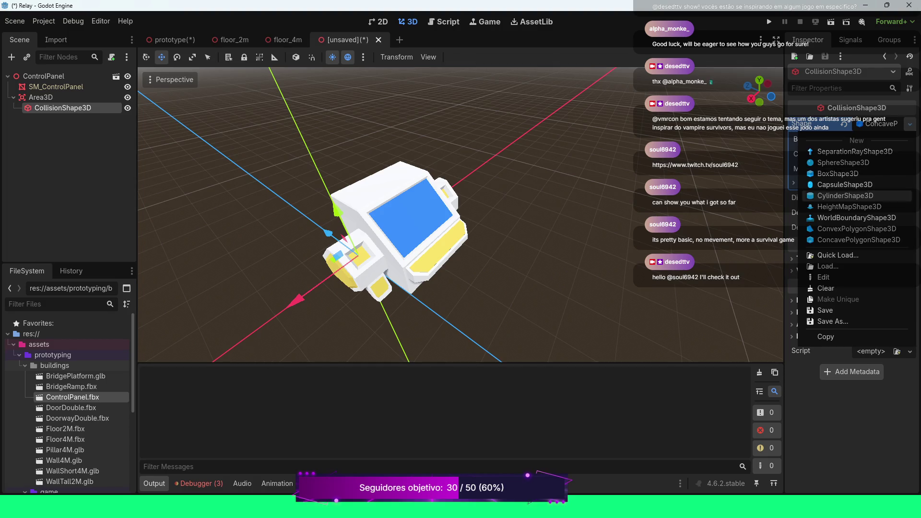
left_click(854, 196)
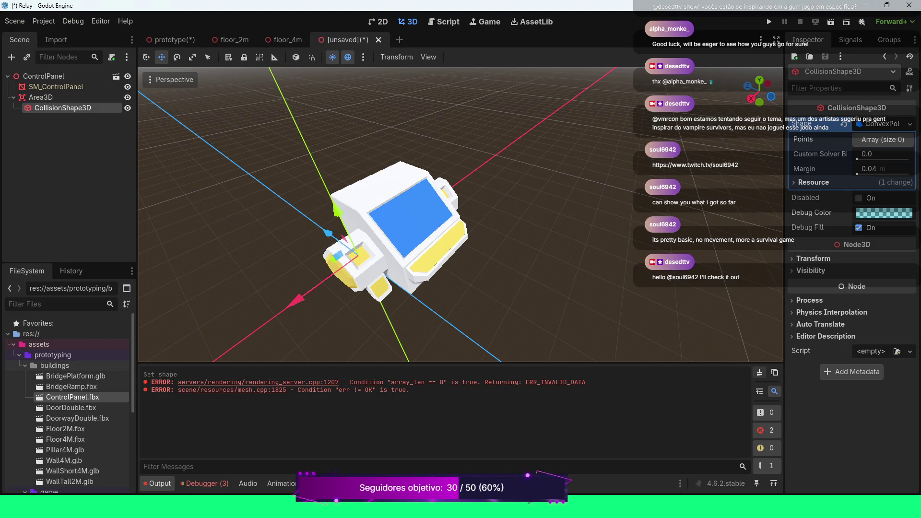
left_click(759, 372)
left_click(910, 123)
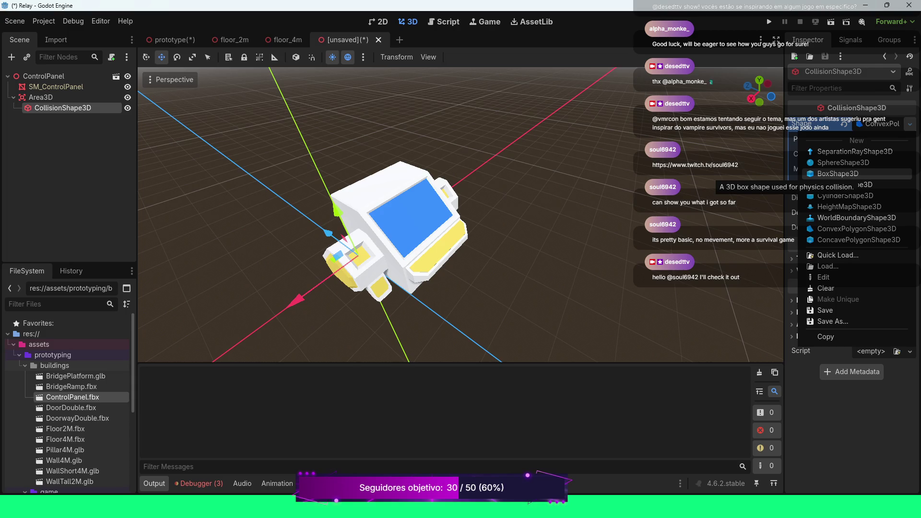
left_click(837, 174)
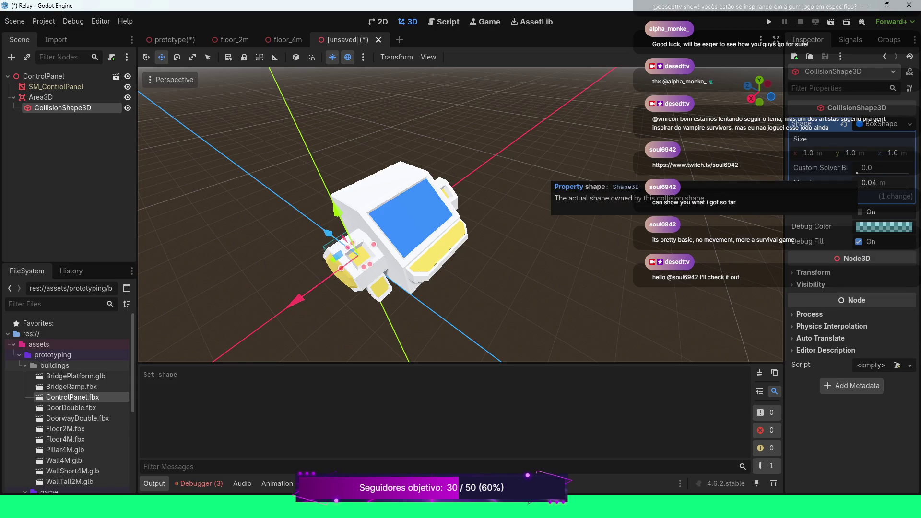
Focus on the collision box, drag it along Z and up Y, and set its scale to 2
key("f")
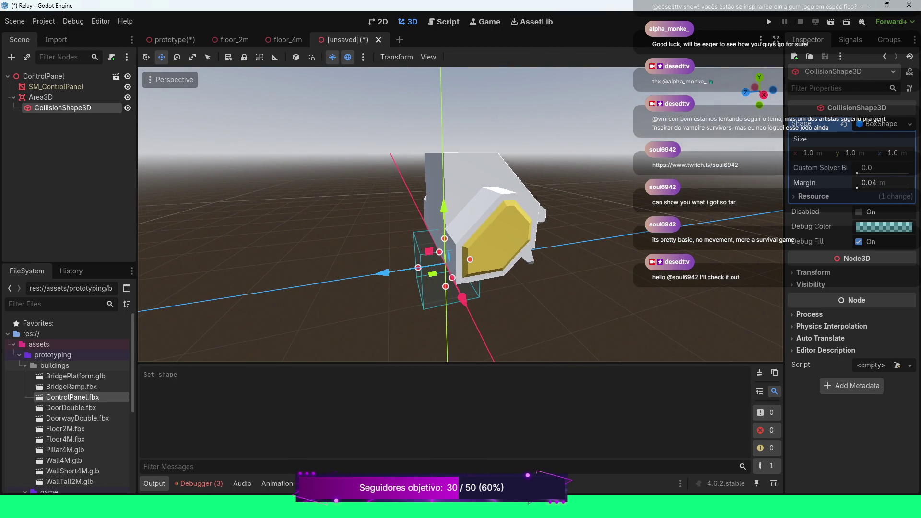
left_click_drag(383, 272, 414, 268)
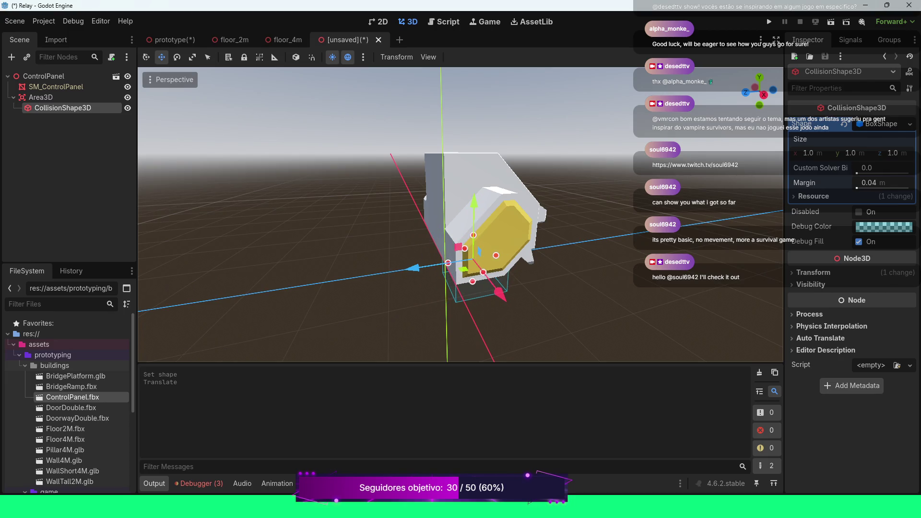
left_click_drag(473, 203, 474, 159)
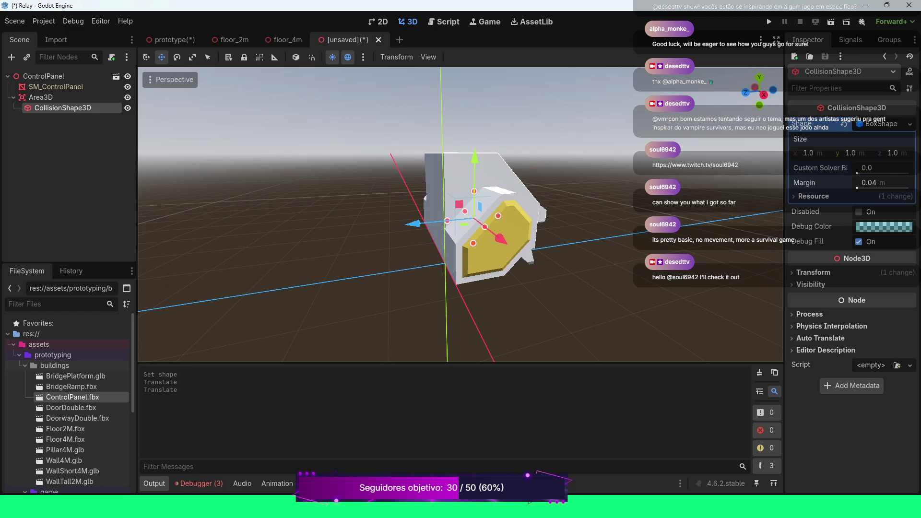
left_click(813, 272)
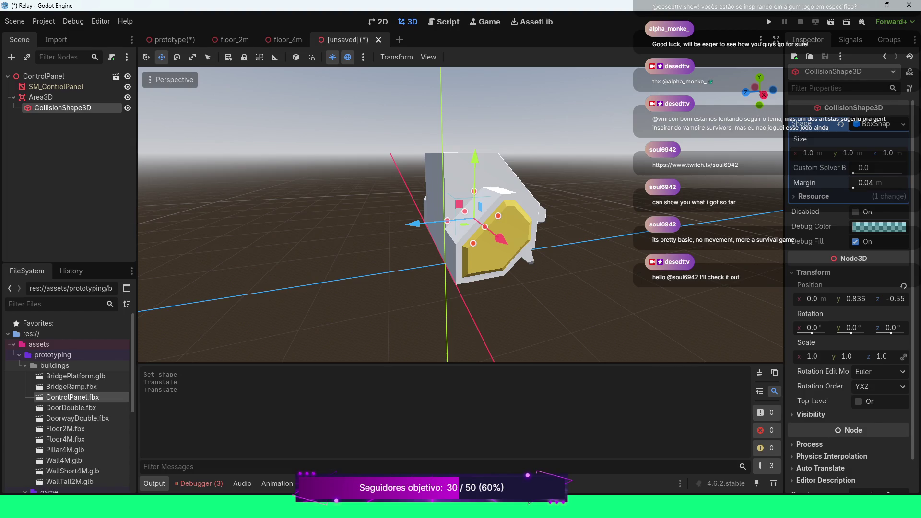
type("2")
key("Return")
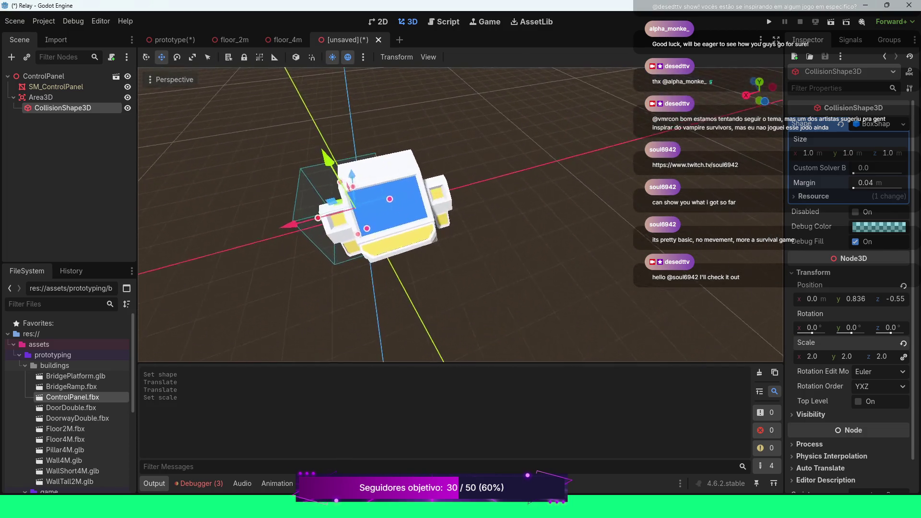
Shift the box along X, Z and Y to -0.88, 1.079, -0.91, then view from Top
mouse_move(288, 226)
left_mouse_down()
mouse_move(310, 222)
mouse_move(297, 224)
left_mouse_up()
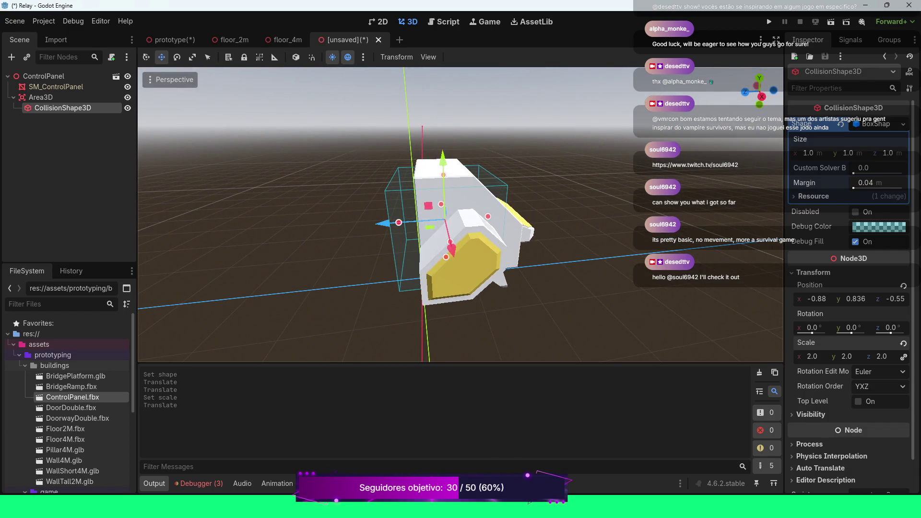
left_click_drag(384, 222, 401, 222)
left_click_drag(461, 157, 461, 144)
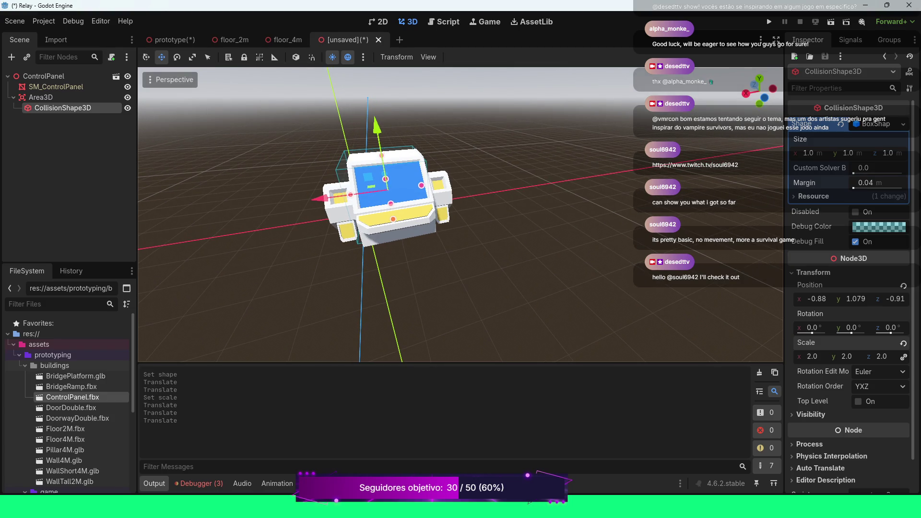
left_click(171, 80)
left_click(226, 97)
In Top view, nudge the collision box along X and Z over the panel
scroll(461, 215, "up", 6)
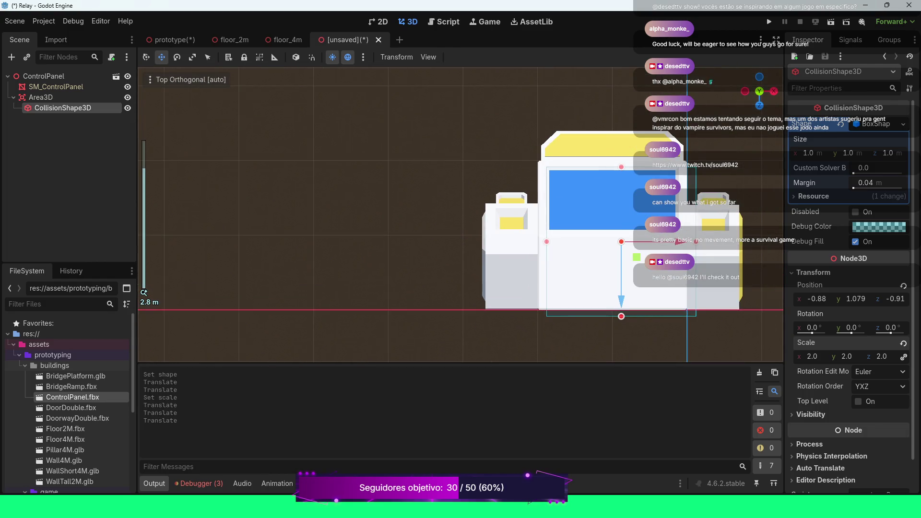
left_click_drag(678, 241, 672, 242)
left_click_drag(615, 288, 614, 280)
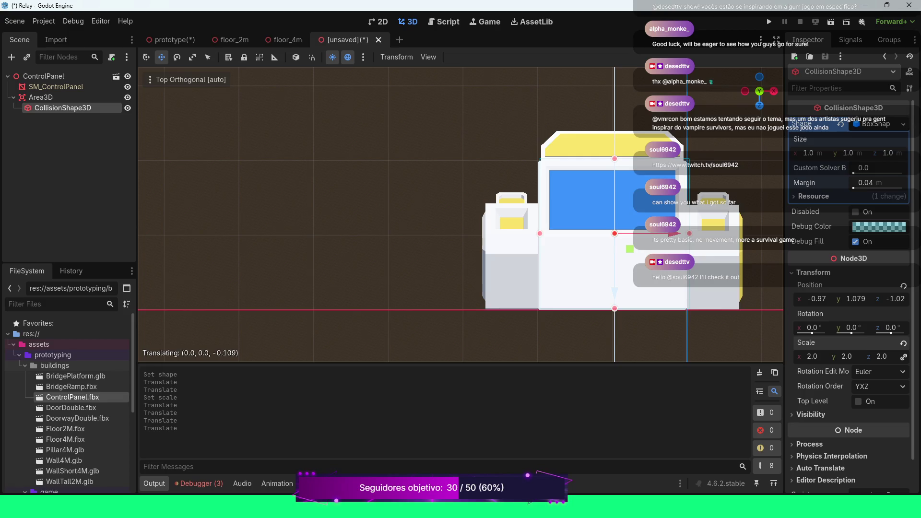
left_click_drag(615, 280, 614, 280)
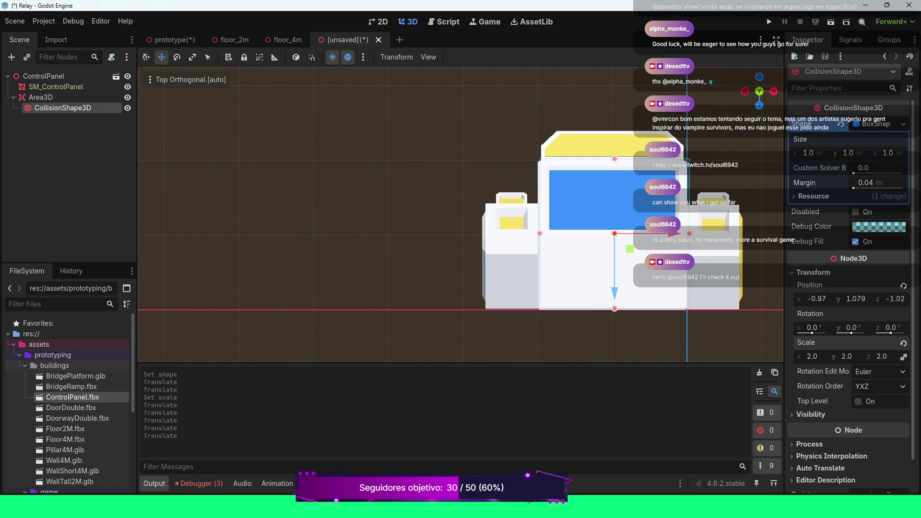
scroll(461, 214, "down", 4)
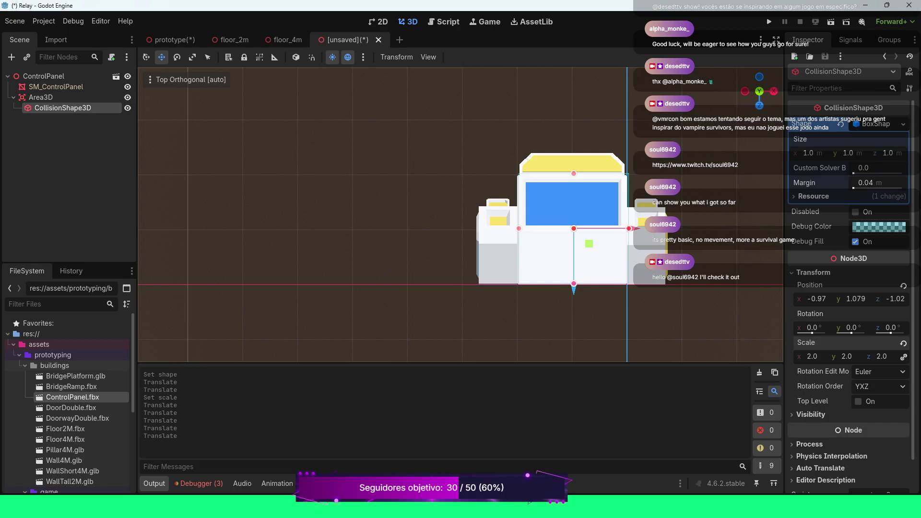
Scale the box to 2.1 then 2.4, and push it along Z to -0.97, -1.20
left_click(811, 357)
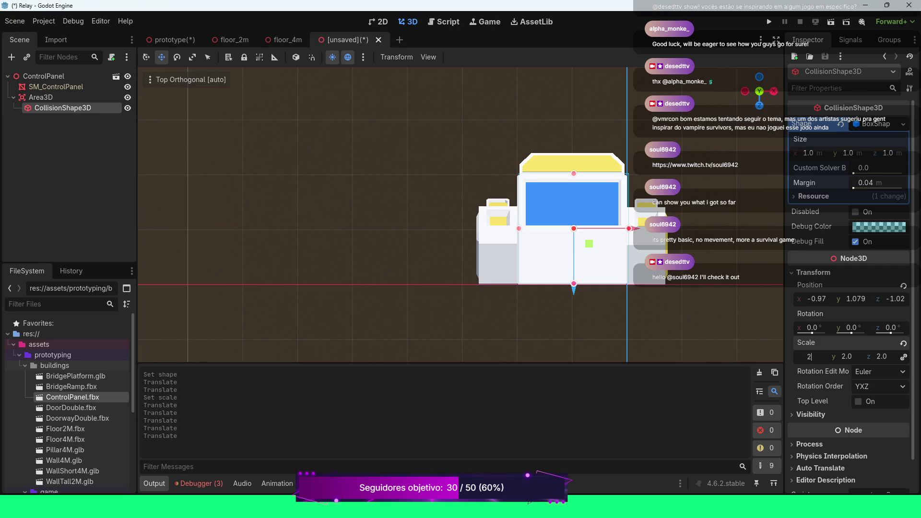
type(".1")
key("Return")
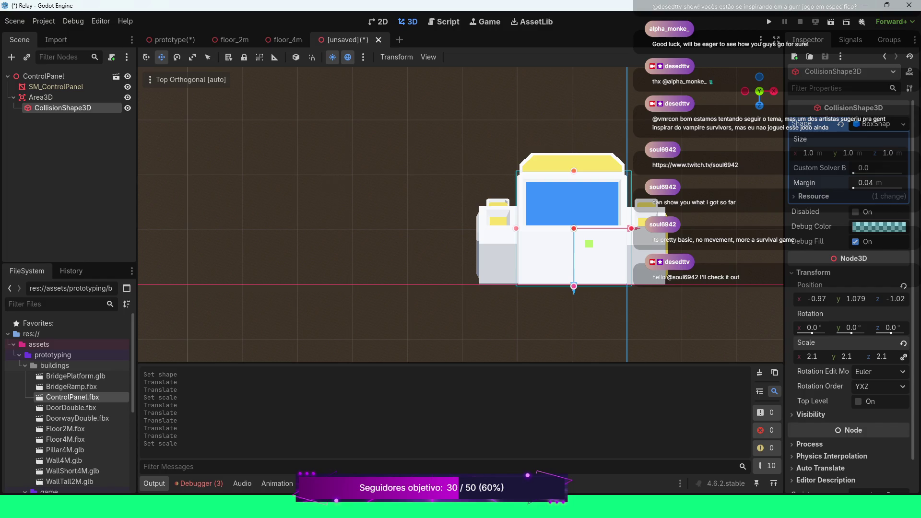
left_click(809, 357)
type("4")
key("Return")
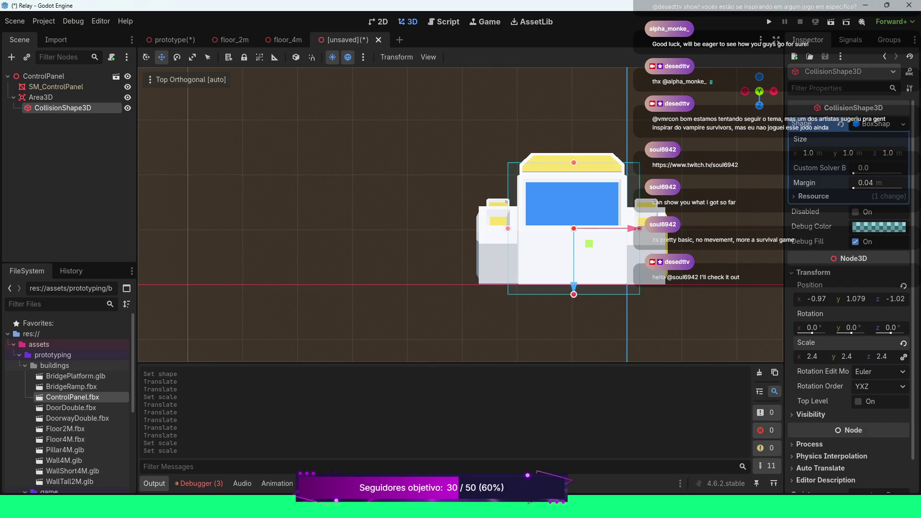
left_click_drag(574, 288, 574, 278)
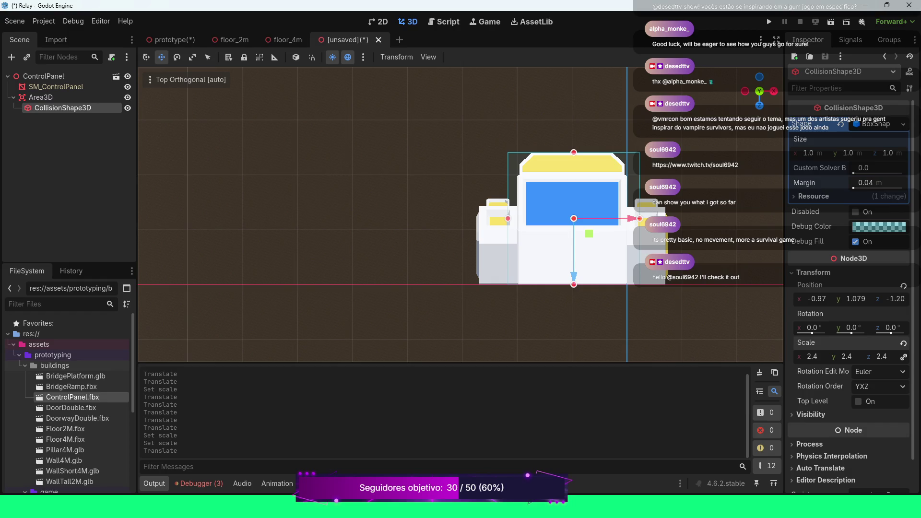
mouse_move(574, 276)
left_mouse_down()
mouse_move(461, 131)
mouse_move(480, 133)
mouse_move(461, 129)
mouse_move(458, 113)
left_mouse_up()
scroll(458, 114, "up", 3)
From Front view, frame the collision box and drag it up to y 1.205
scroll(460, 214, "up", 5)
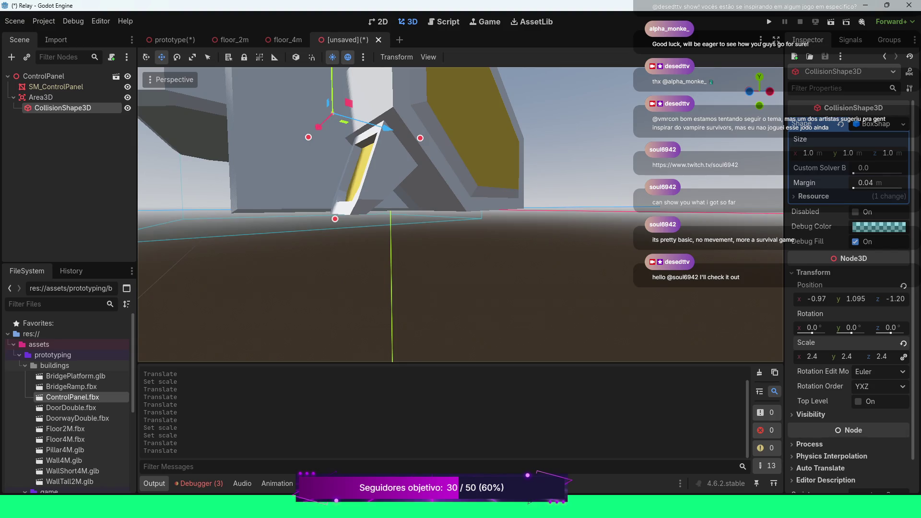
key("KP_1")
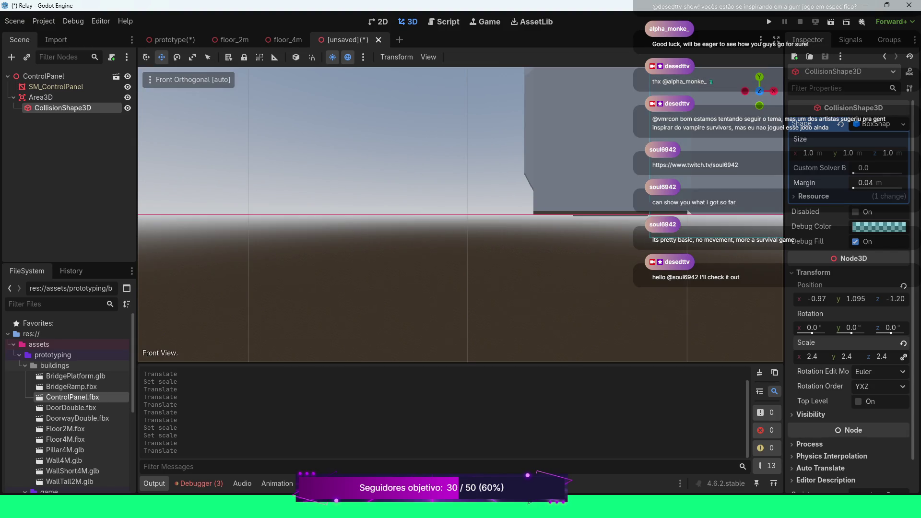
scroll(460, 214, "down", 3)
scroll(460, 214, "down", 5)
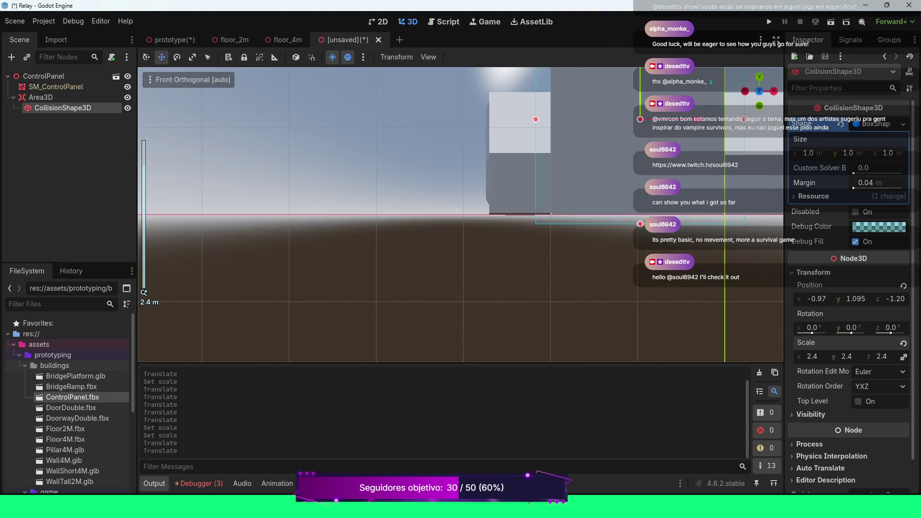
key("f")
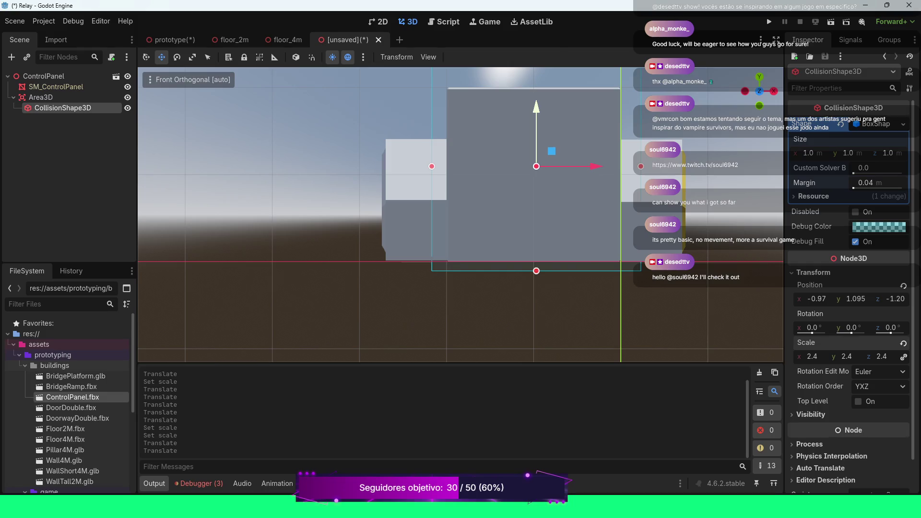
left_click_drag(536, 125, 536, 115)
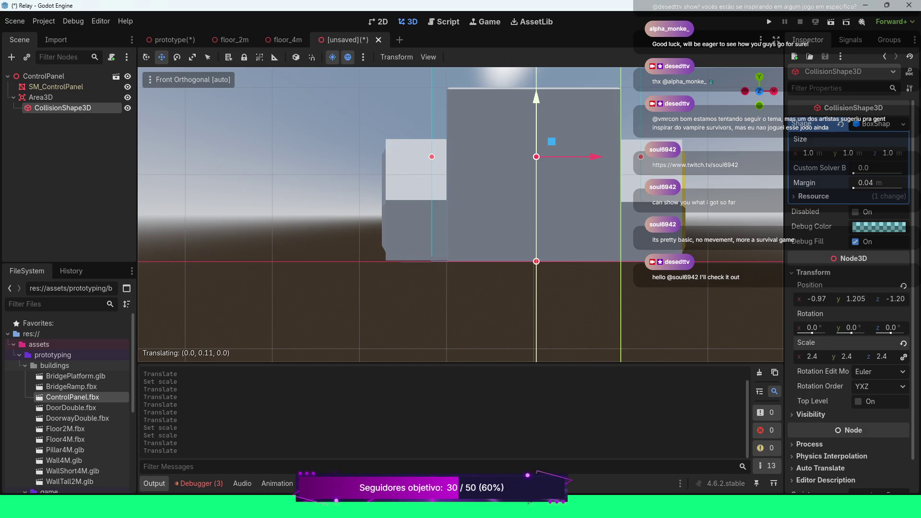
scroll(460, 214, "down", 5)
mouse_move(759, 91)
left_mouse_down()
mouse_move(768, 84)
mouse_move(747, 90)
left_mouse_up()
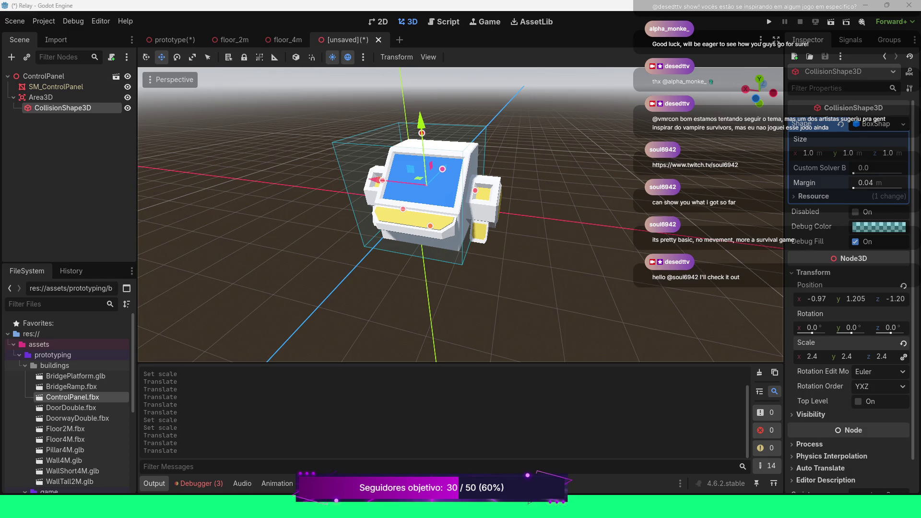
Orbit around the panel and try collision box scales of 1.3 and then 2.3
left_click_drag(460, 216, 398, 250)
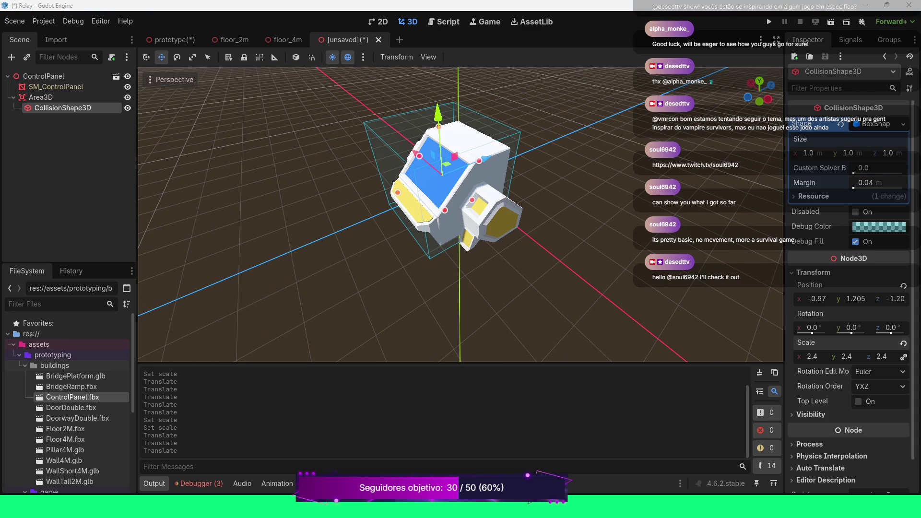
scroll(461, 213, "up", 3)
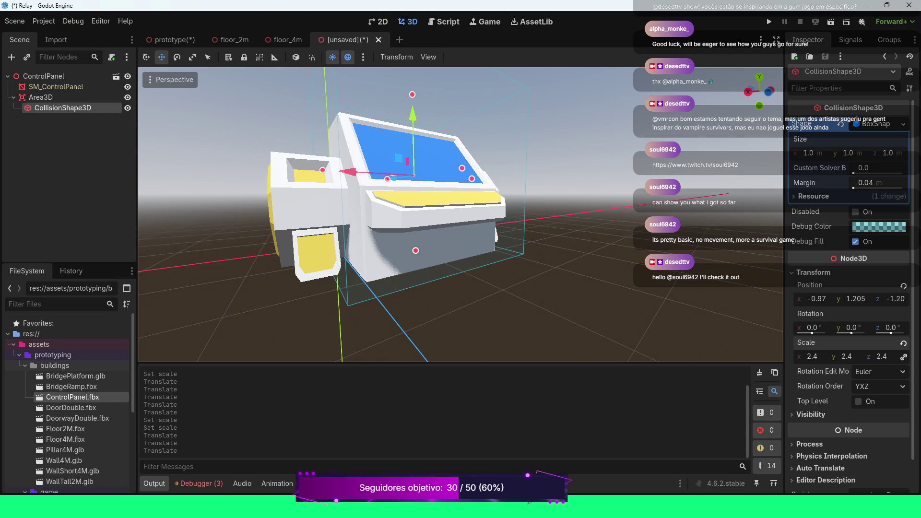
left_click(811, 357)
type("1.3")
key("Return")
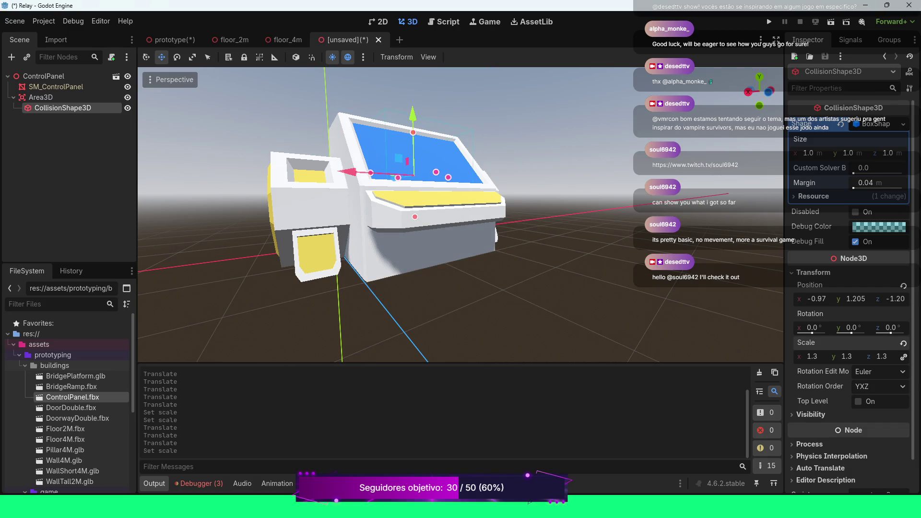
left_click(812, 356)
type("2.3")
key("Return")
Settle the box at a uniform scale of 2.0 and check it from Top view
scroll(461, 214, "down", 3)
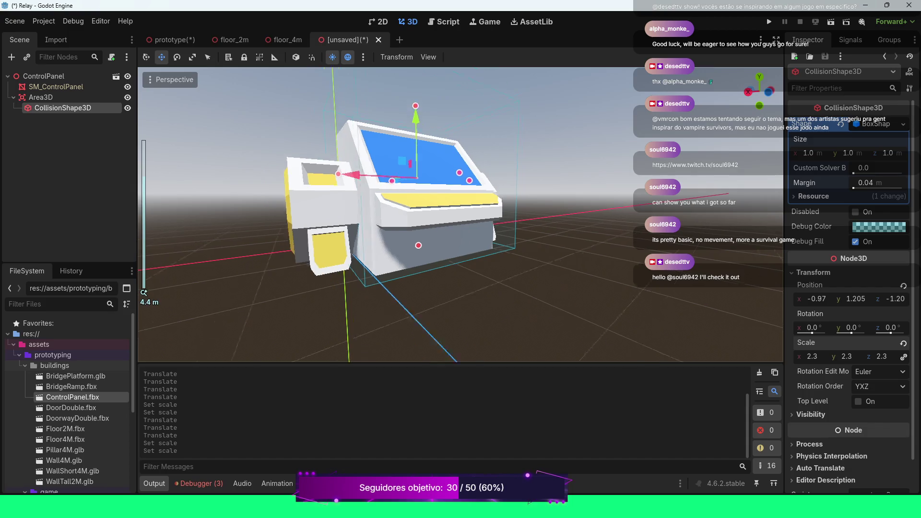
mouse_move(759, 91)
left_mouse_down()
mouse_move(730, 91)
mouse_move(730, 81)
mouse_move(744, 101)
left_mouse_up()
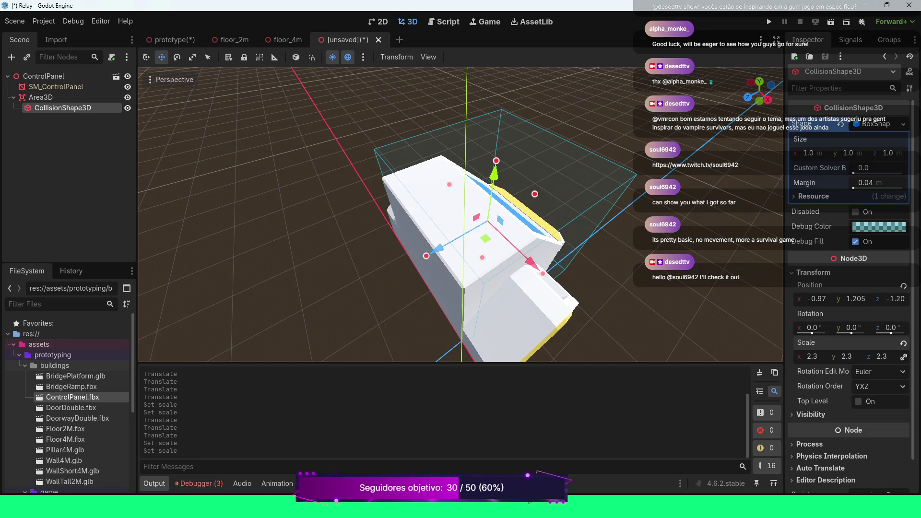
left_click(846, 357)
type("2")
key("Return")
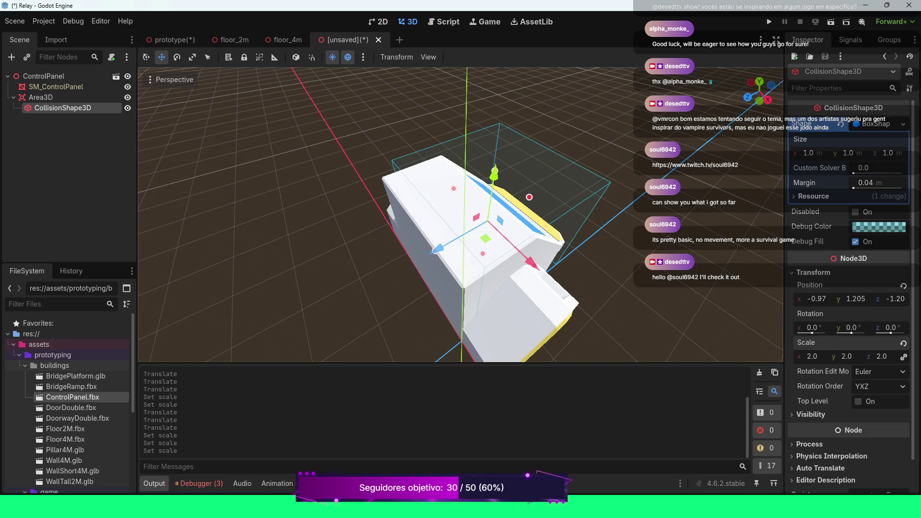
key("KP_7")
scroll(461, 213, "up", 1)
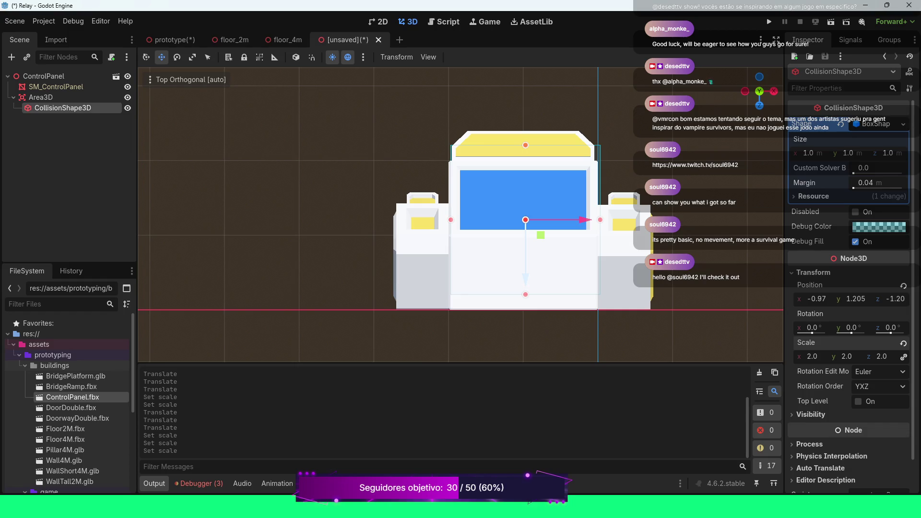
Move the collision box to z -1.39, lower it to y 1.013, then reselect the ControlPanel root
left_click_drag(526, 276, 526, 262)
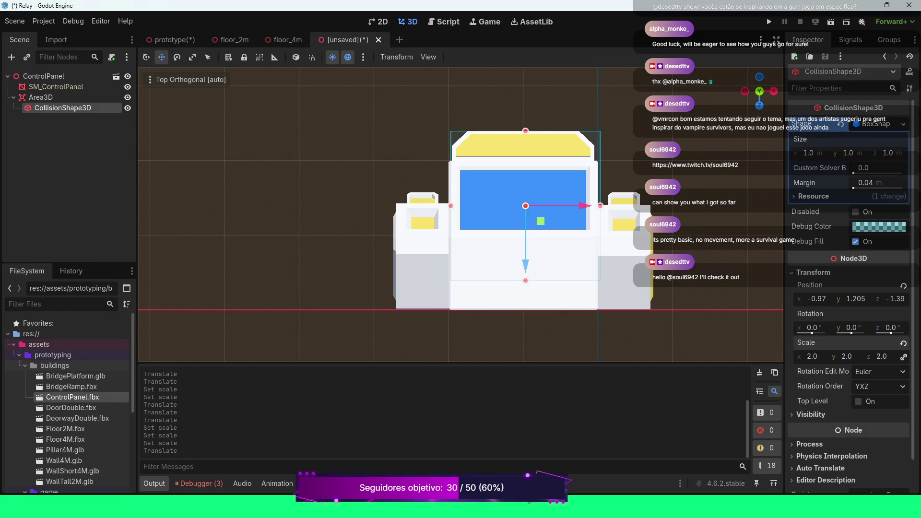
left_click_drag(461, 216, 518, 178)
scroll(460, 216, "up", 3)
key("KP_1")
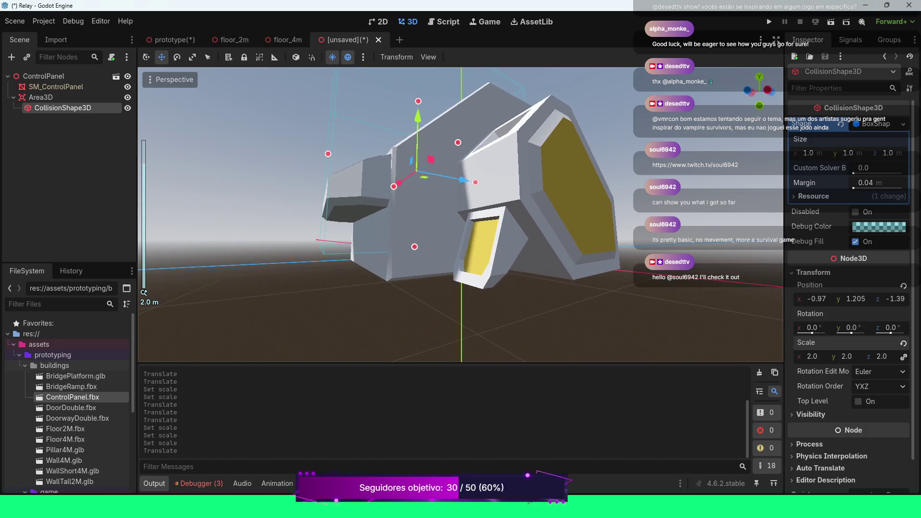
left_click_drag(461, 216, 508, 202)
scroll(460, 216, "down", 5)
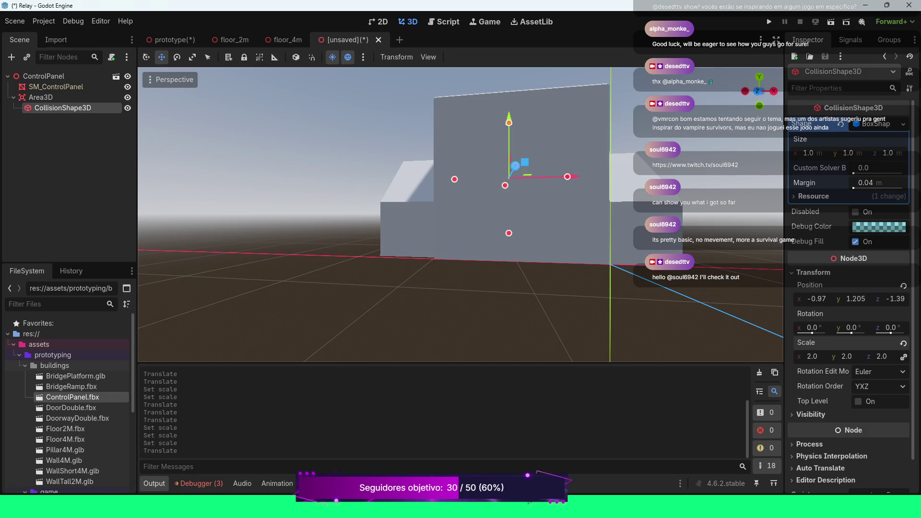
key("KP_3")
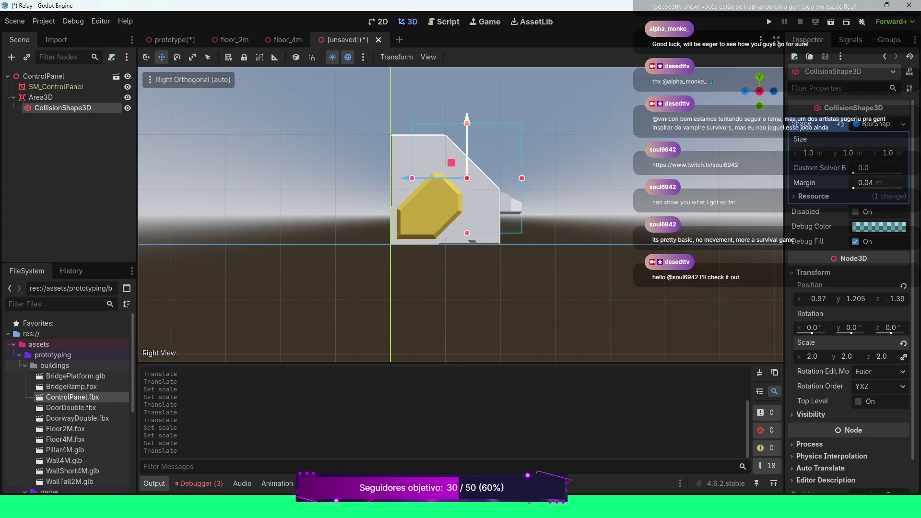
left_click_drag(466, 117, 467, 129)
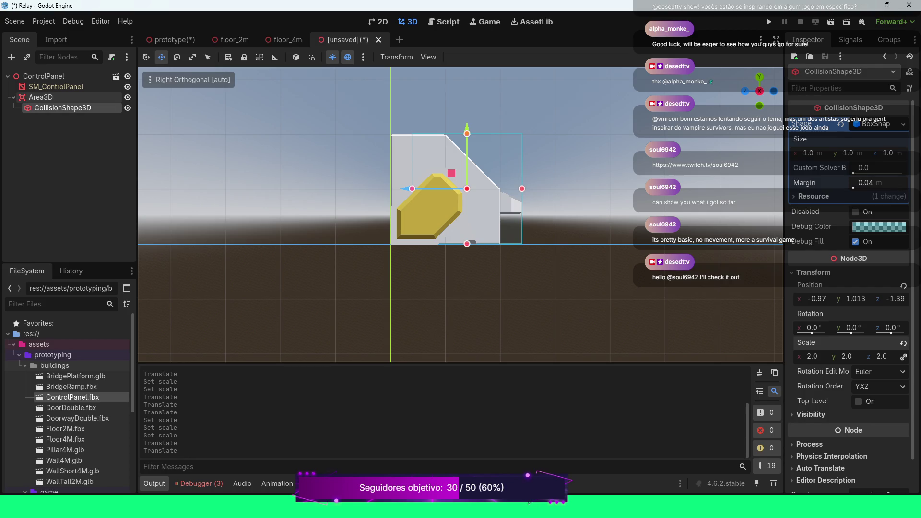
left_click(13, 97)
left_click(43, 76)
Add an Area3D child, Area3D2, to ControlPanel from the Create New Node dialog's Recent list
right_click(48, 76)
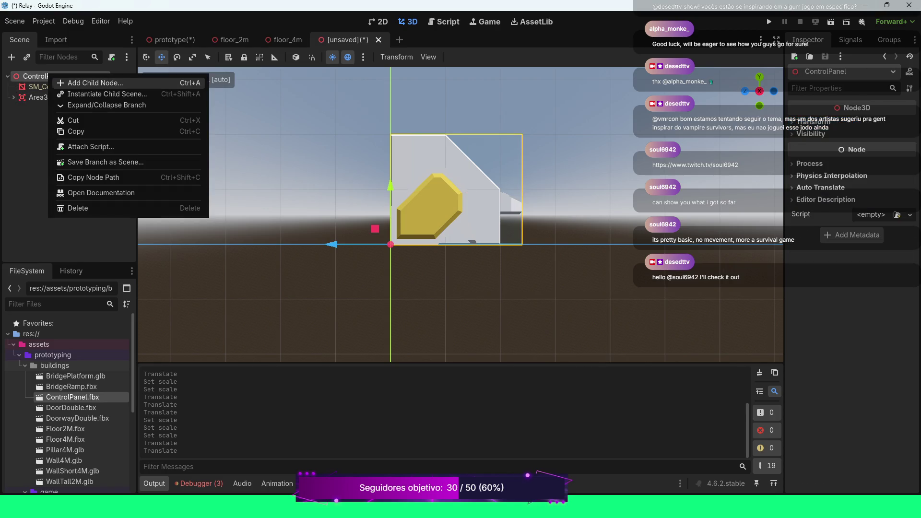
left_click(95, 83)
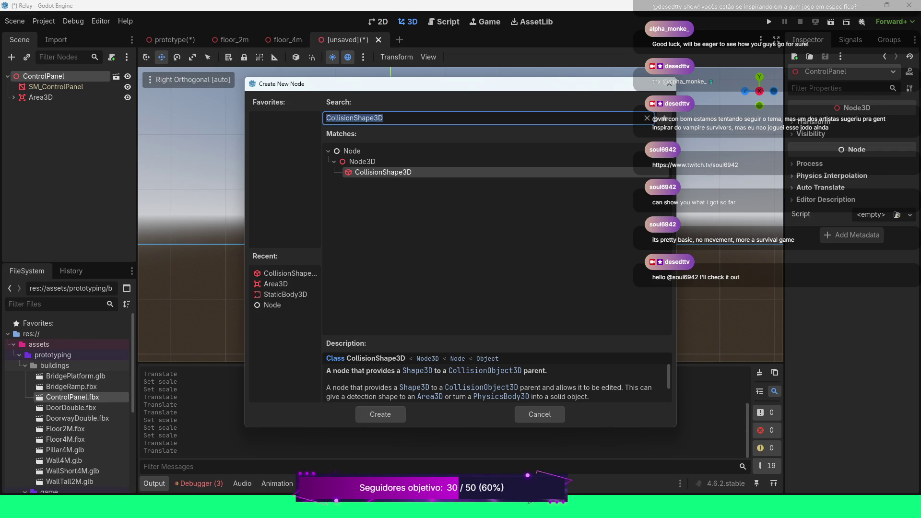
scroll(496, 384, "down", 2)
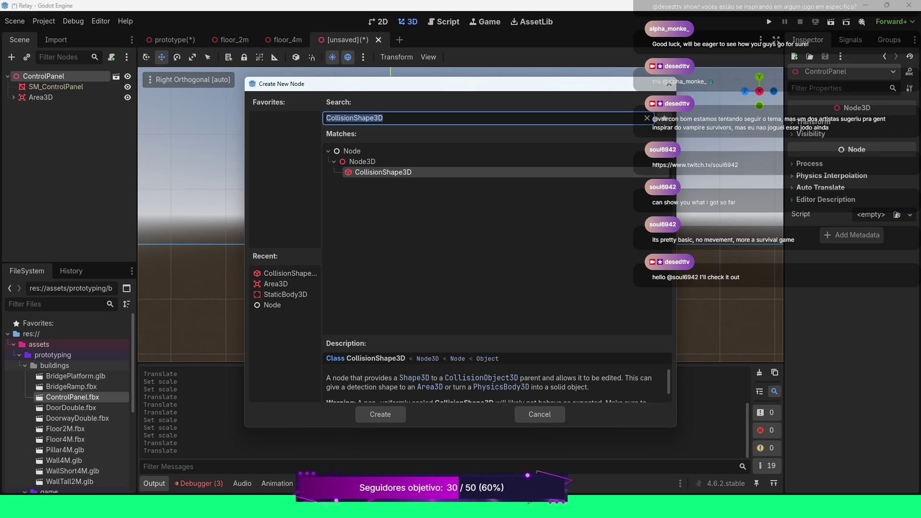
scroll(496, 379, "down", 2)
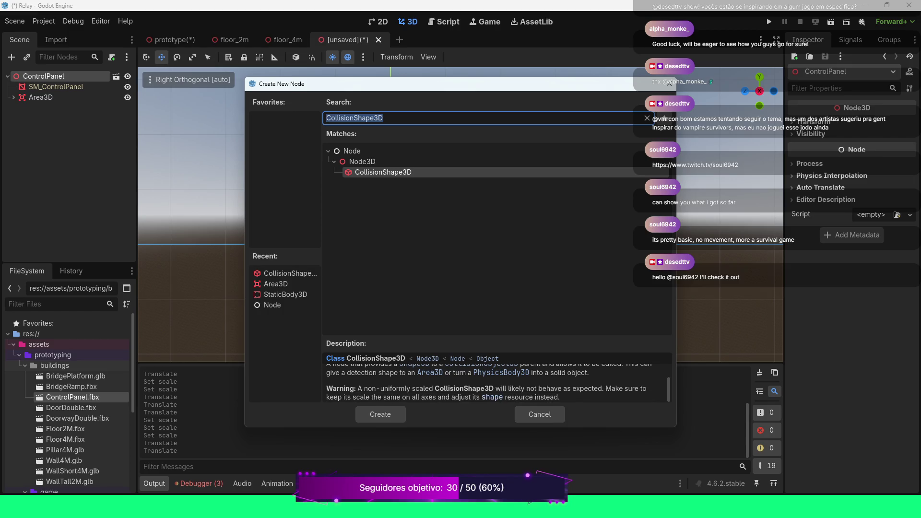
scroll(496, 382, "up", 3)
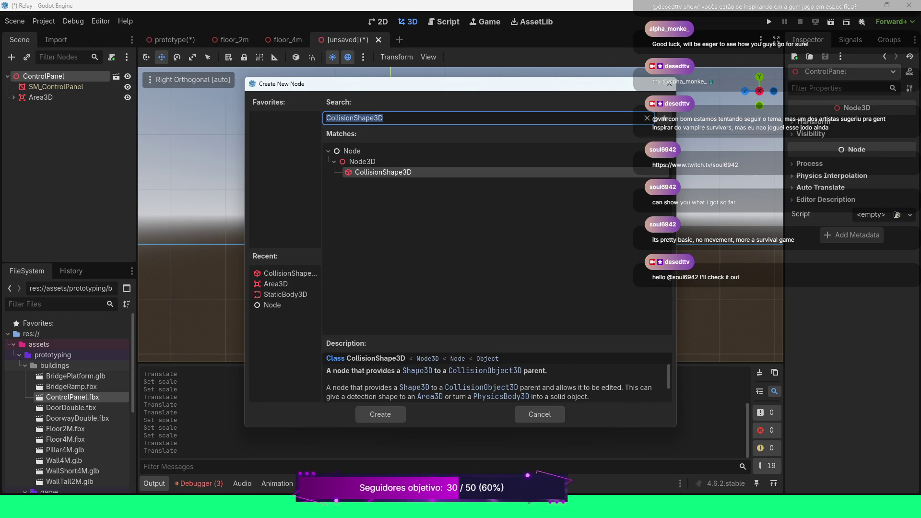
left_click(276, 284)
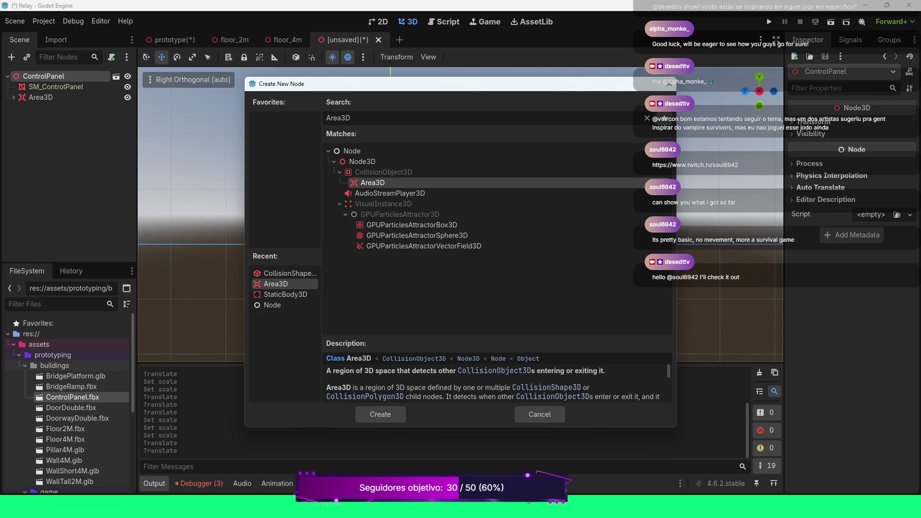
scroll(495, 379, "down", 3)
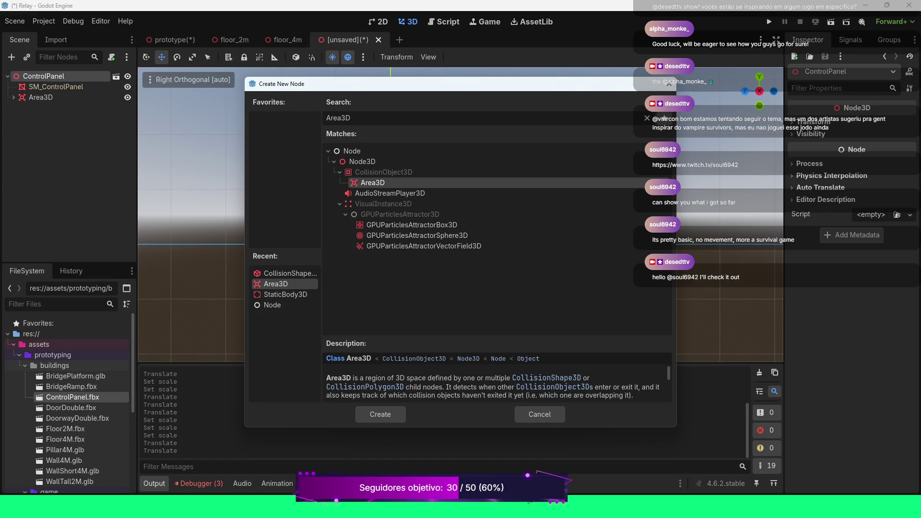
left_click(381, 414)
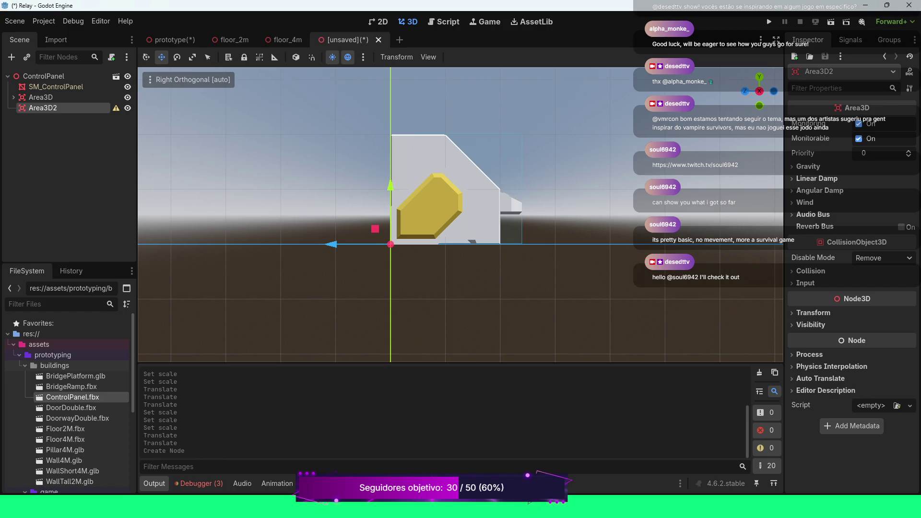
In Top view, move Area3D2 along Z and X onto the panel
key("KP_7")
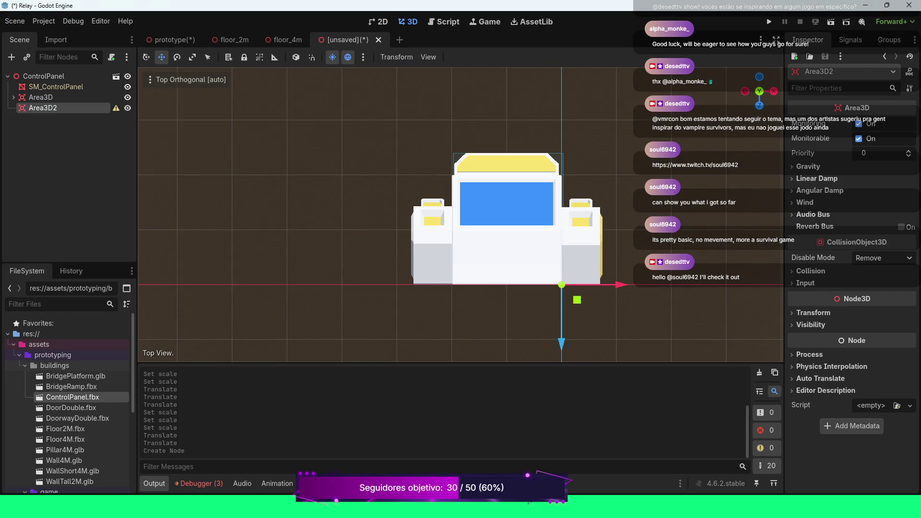
left_click_drag(561, 335, 561, 297)
left_click_drag(619, 246, 564, 245)
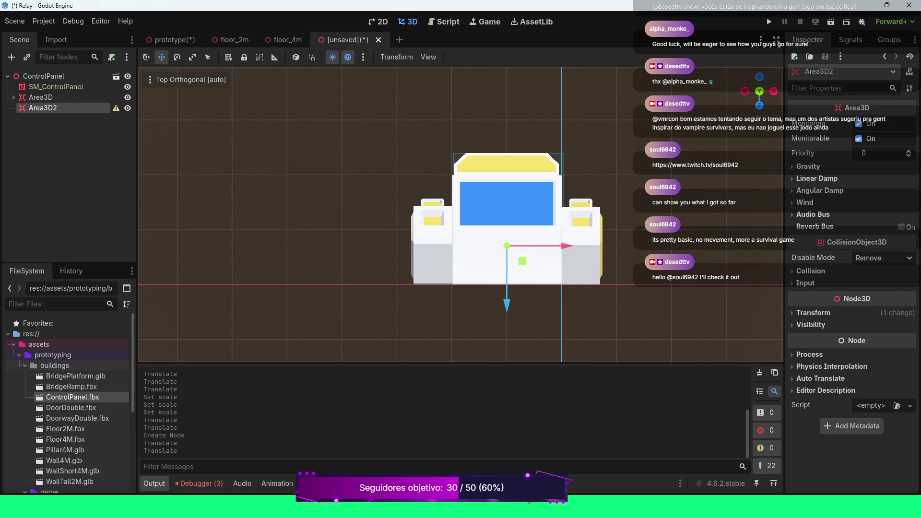
Add a CollisionShape3D child to Area3D2 and list its shape types
right_click(74, 108)
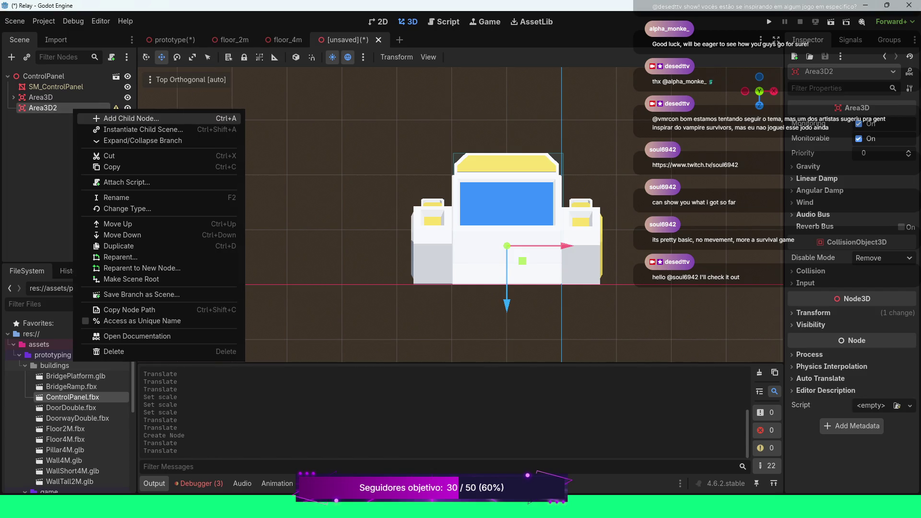
left_click(100, 119)
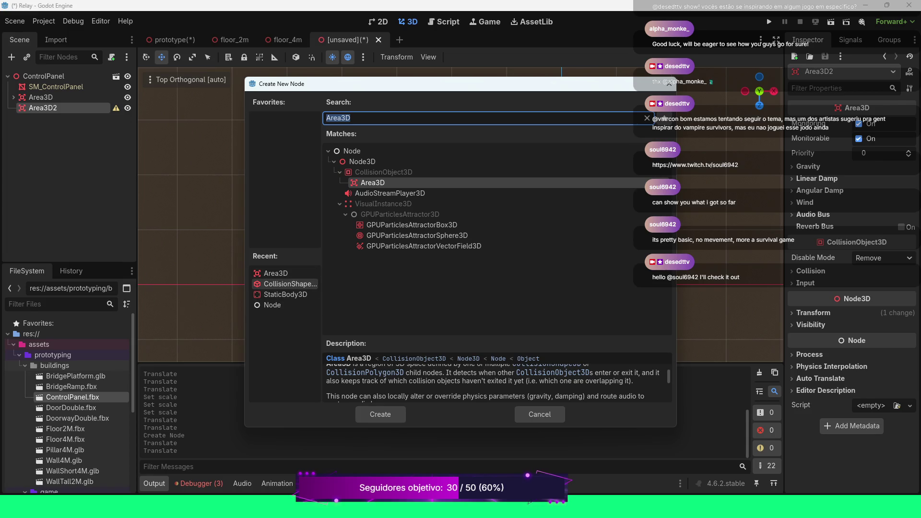
double_click(285, 284)
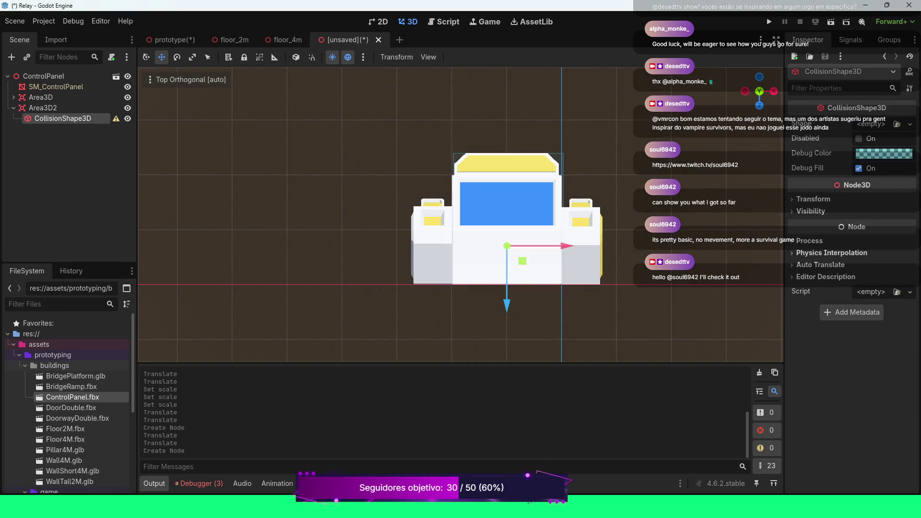
left_click(910, 125)
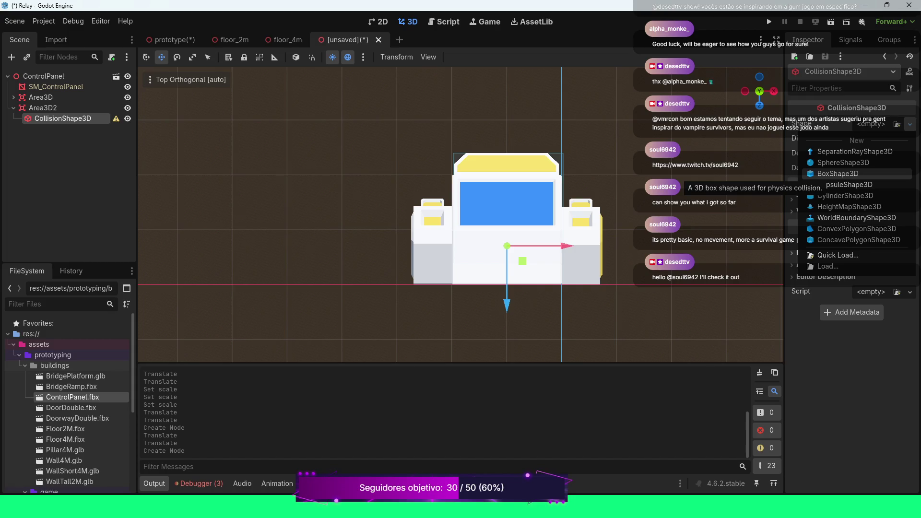
Assign a BoxShape3D to Area3D2's collision shape and switch the gizmo to Scale mode
left_click(843, 174)
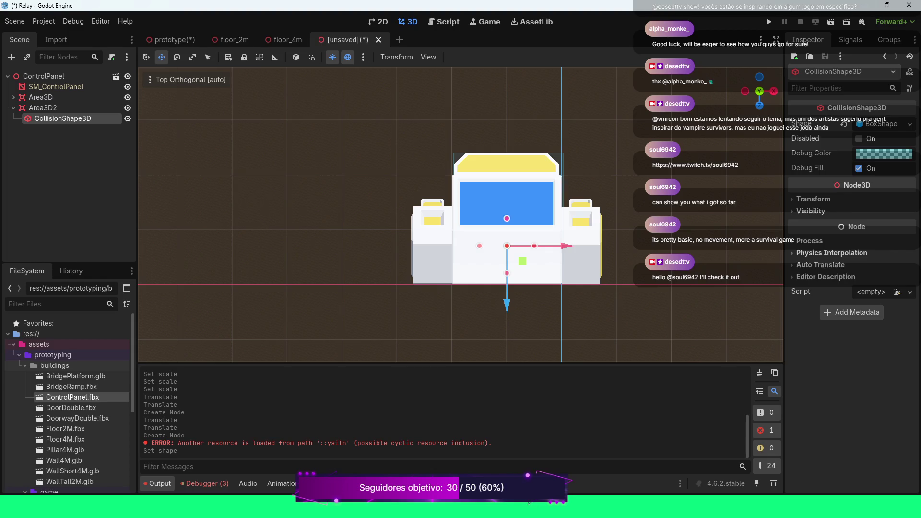
key("e")
key("q")
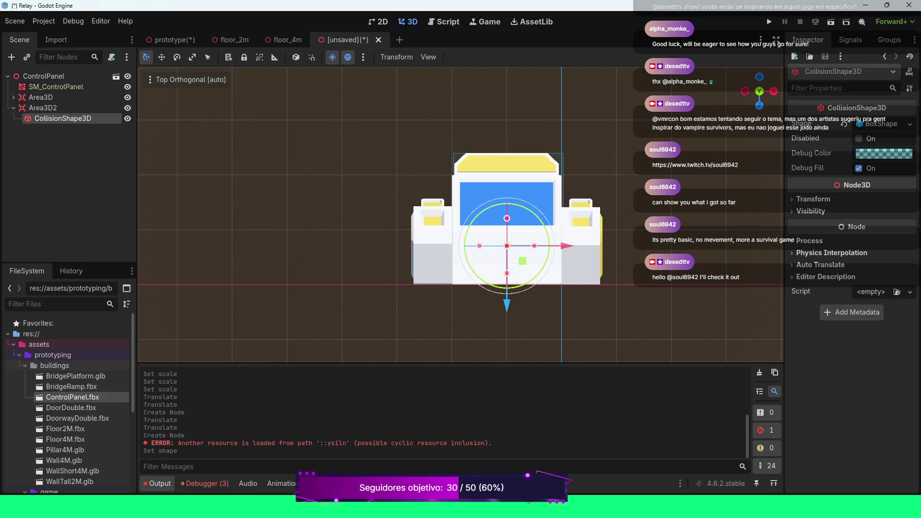
key("e")
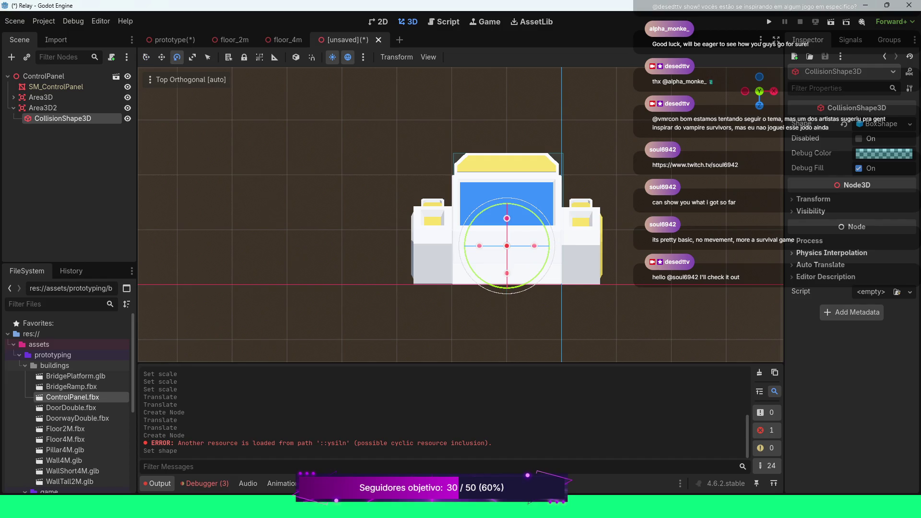
key("w")
key("q")
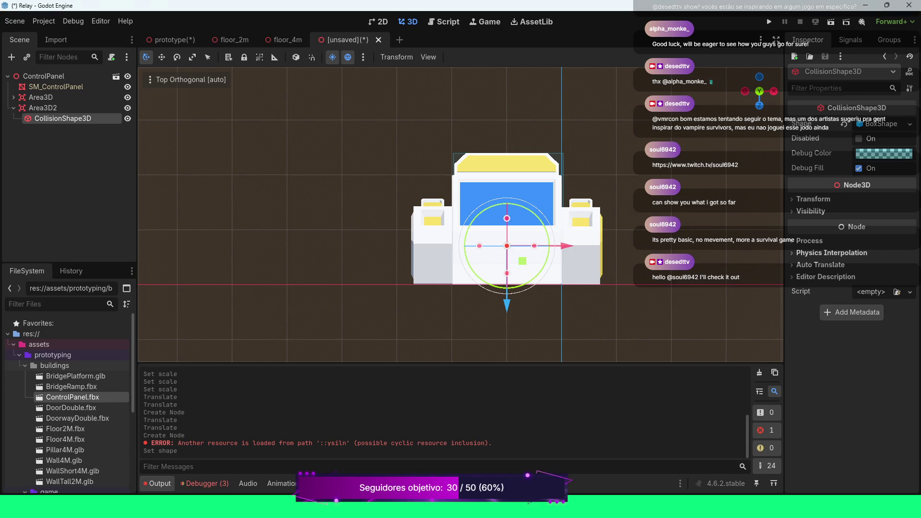
key("KP_2")
key("KP_2")
key("KP_2")
key("KP_4")
key("KP_4")
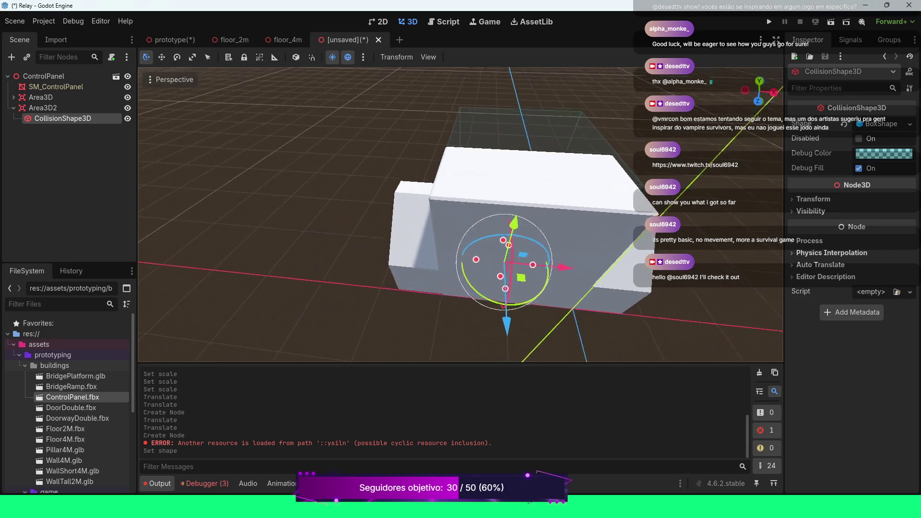
key("KP_4")
scroll(460, 216, "down", 1)
key("e")
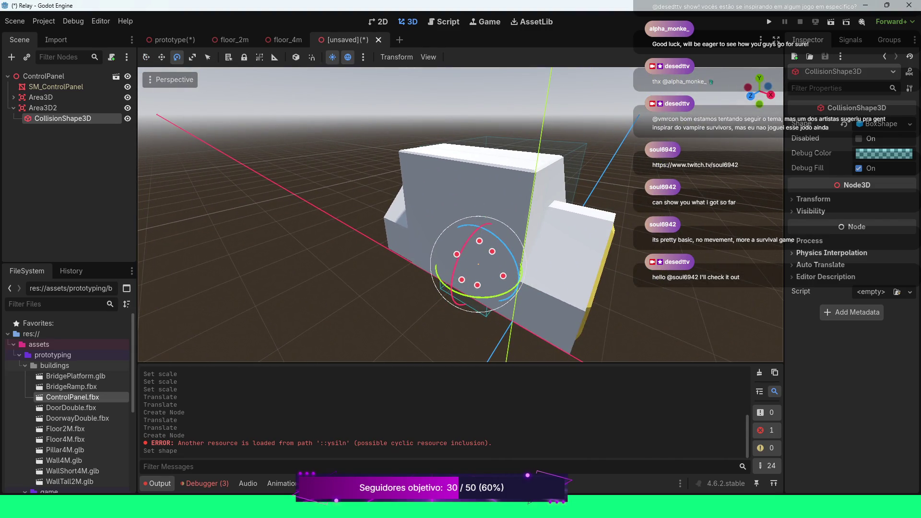
key("w")
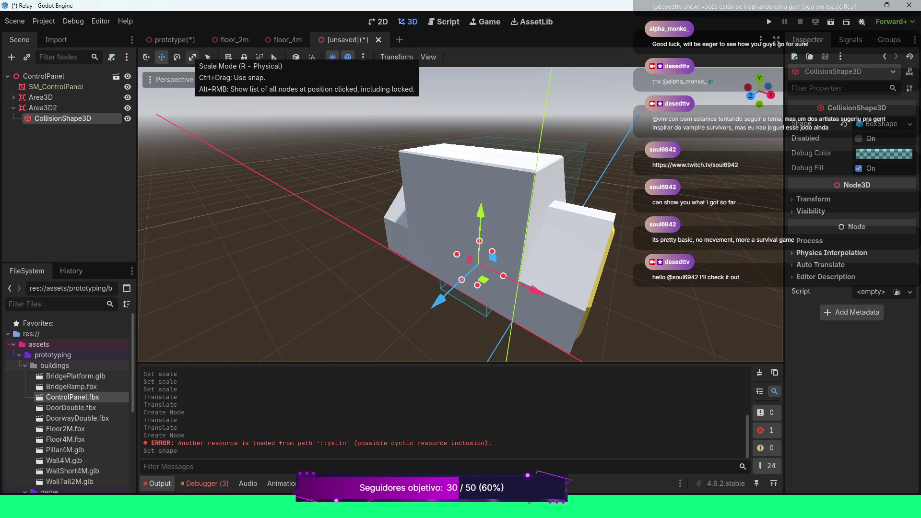
left_click(193, 56)
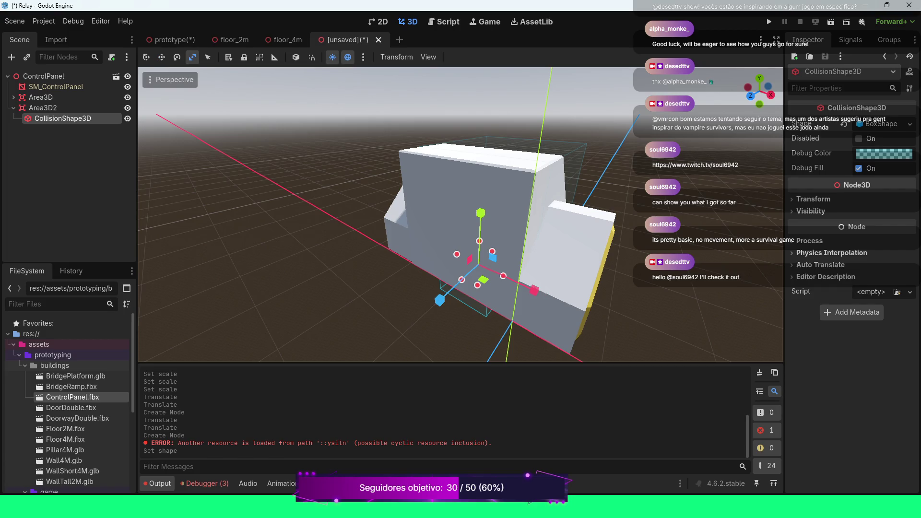
Stretch the box along X, then set a uniform scale of 3.0 in the Inspector
mouse_move(534, 290)
left_mouse_down()
mouse_move(519, 284)
mouse_move(582, 312)
left_mouse_up()
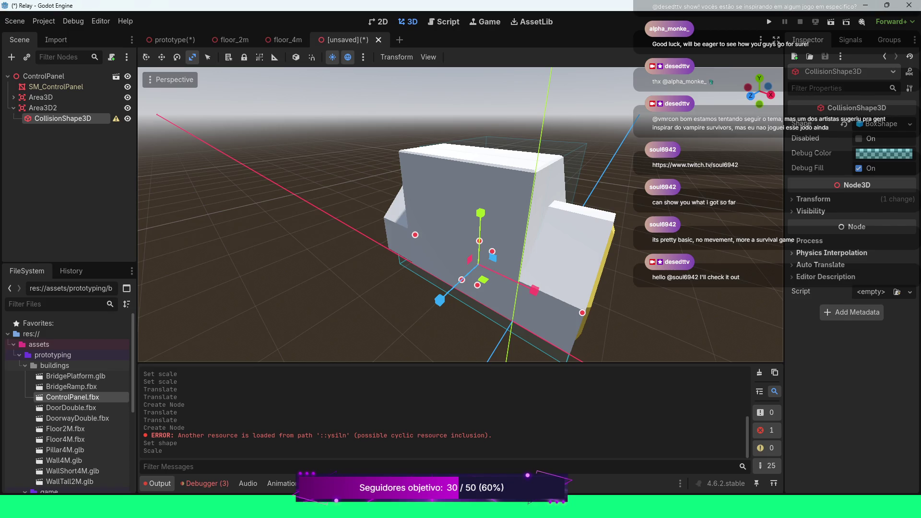
left_click(813, 198)
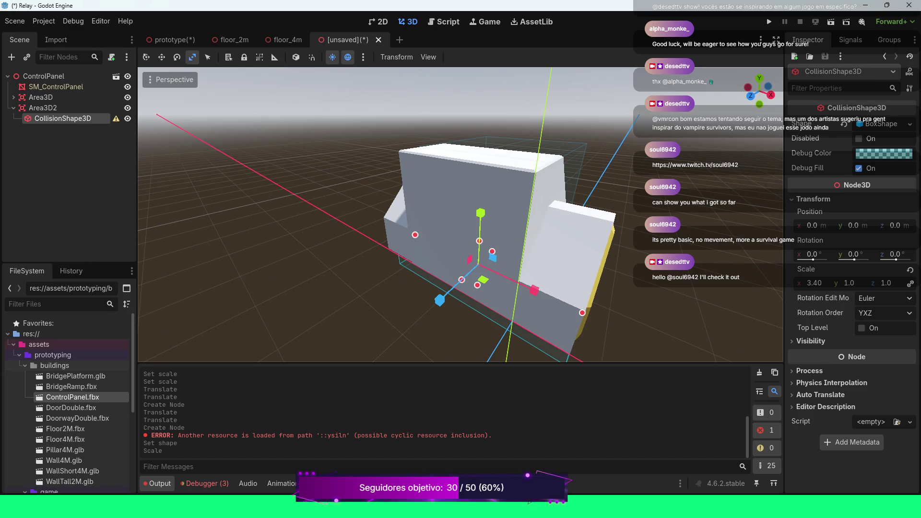
left_click(909, 270)
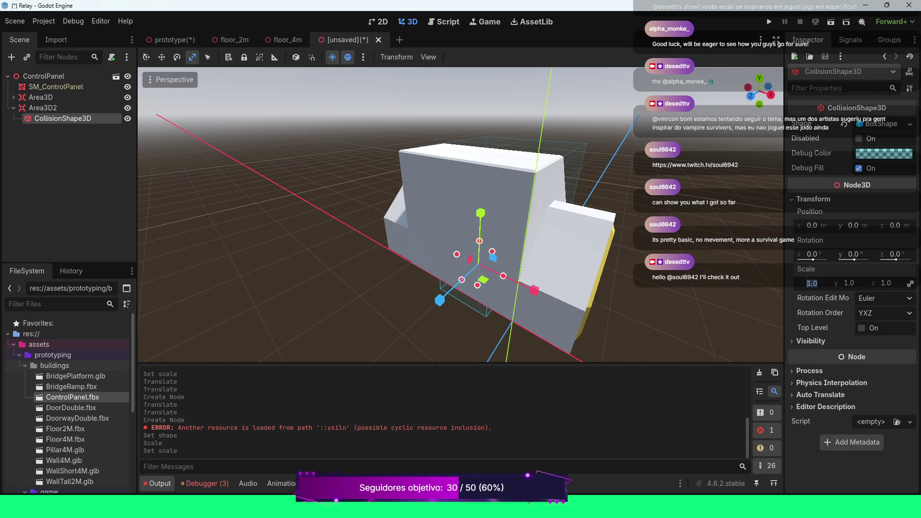
type("3")
key("Return")
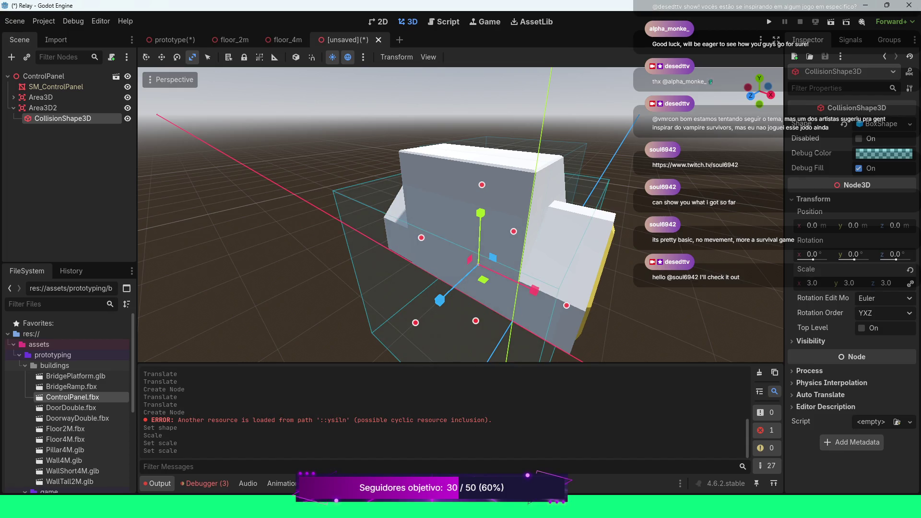
Orbit around the panel to check how the 3.0-scaled box covers it
scroll(461, 216, "down", 4)
key("KP_6")
key("KP_6")
key("KP_6")
key("KP_8")
key("KP_4")
key("KP_4")
key("KP_4")
key("KP_4")
key("KP_4")
key("KP_4")
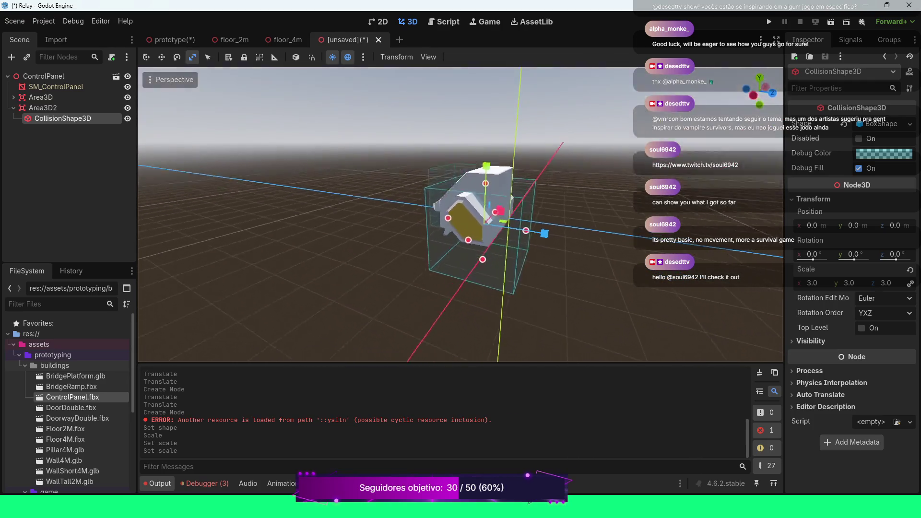
key("KP_2")
key("KP_2")
key("KP_4")
key("KP_4")
key("KP_8")
key("KP_8")
key("KP_4")
key("KP_4")
key("KP_4")
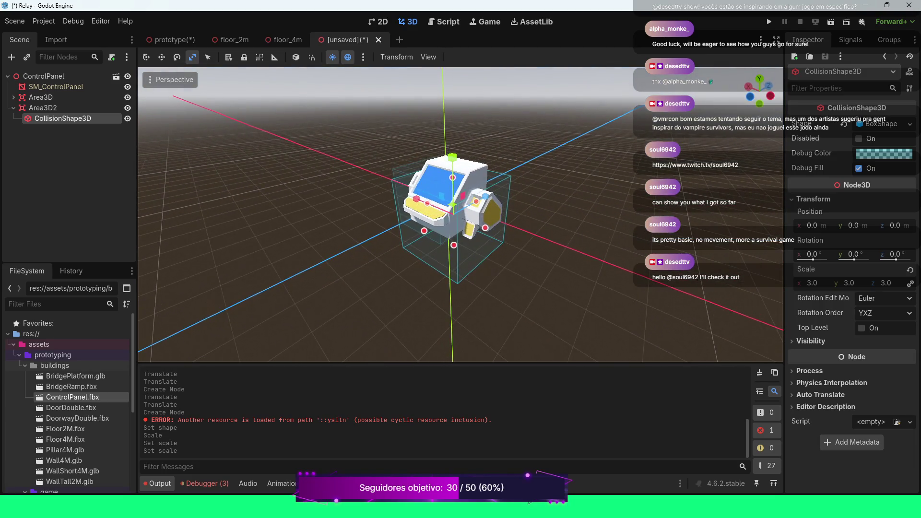
key("KP_2")
key("KP_2")
key("KP_4")
key("KP_4")
key("KP_8")
key("KP_8")
key("KP_2")
key("KP_2")
key("KP_4")
key("KP_4")
key("KP_4")
key("KP_8")
key("KP_8")
key("KP_8")
key("KP_4")
key("KP_8")
key("KP_8")
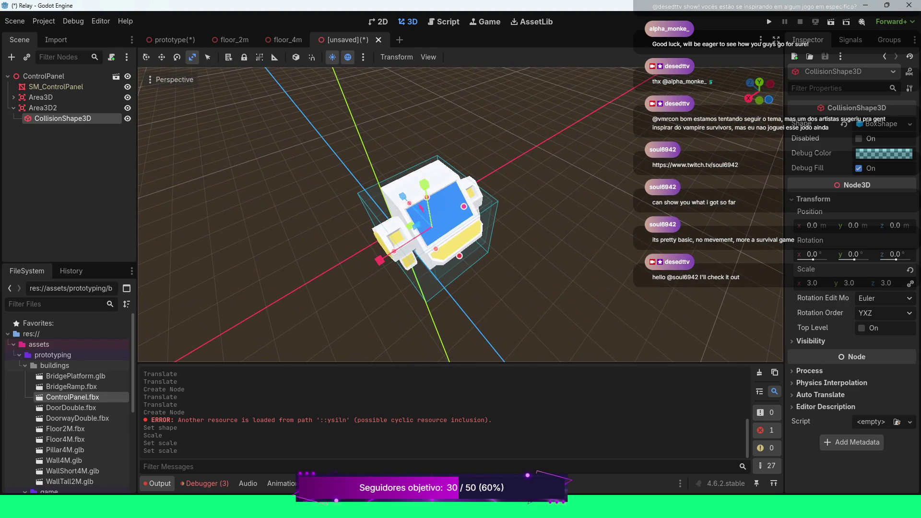
Reduce the collision box to a uniform scale of 2.0
left_click(811, 283)
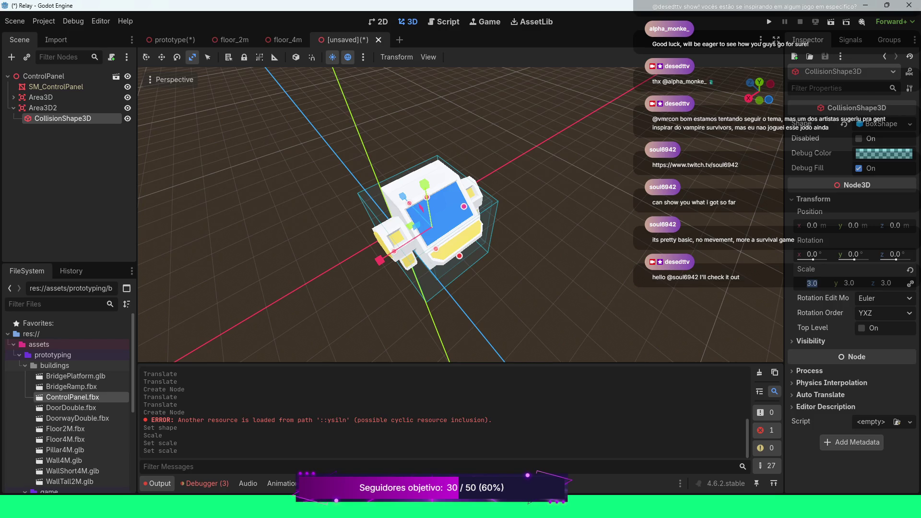
type("2")
key("Return")
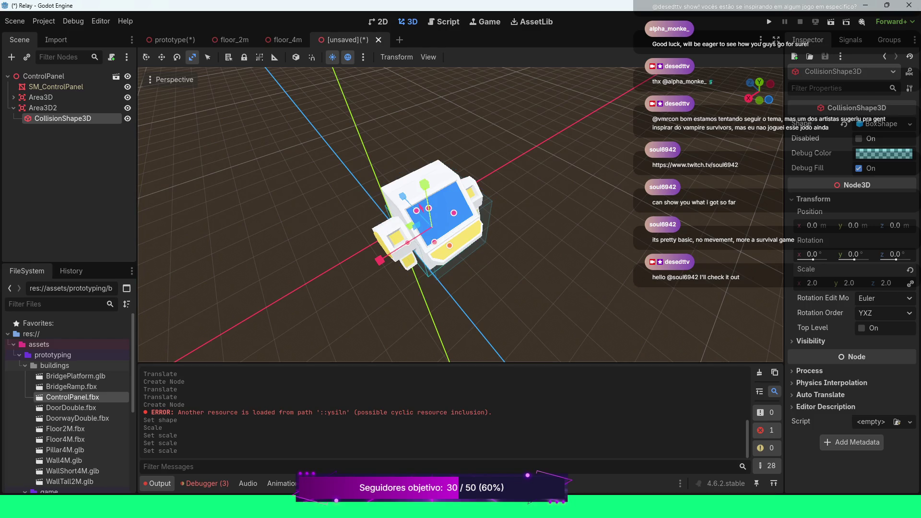
scroll(461, 215, "up", 8)
key("w")
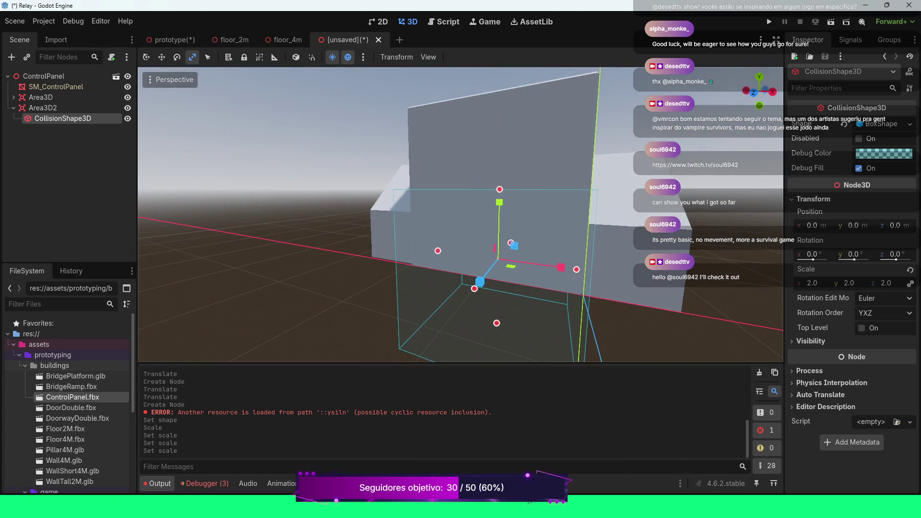
left_click(811, 283)
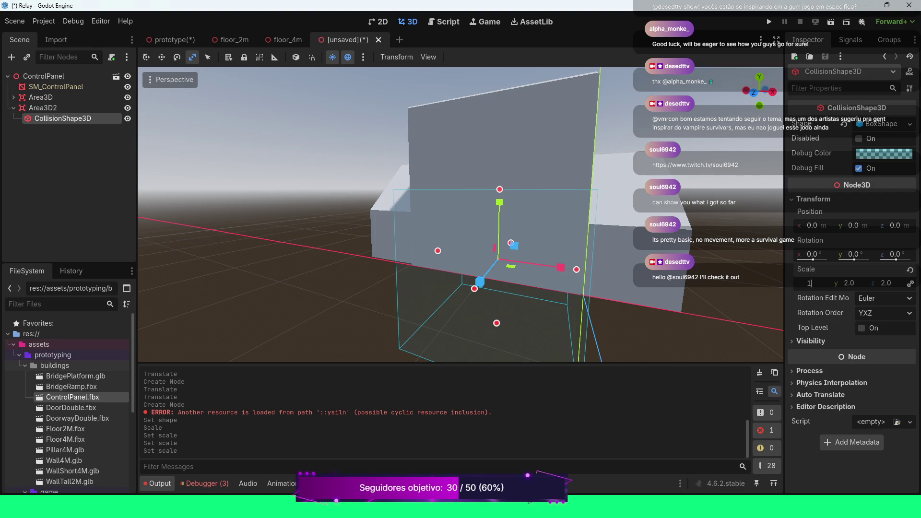
Keep the second collision box at scale 1.0 and move it along X, Y and Z onto the side panel
key("Return")
scroll(461, 214, "down", 2)
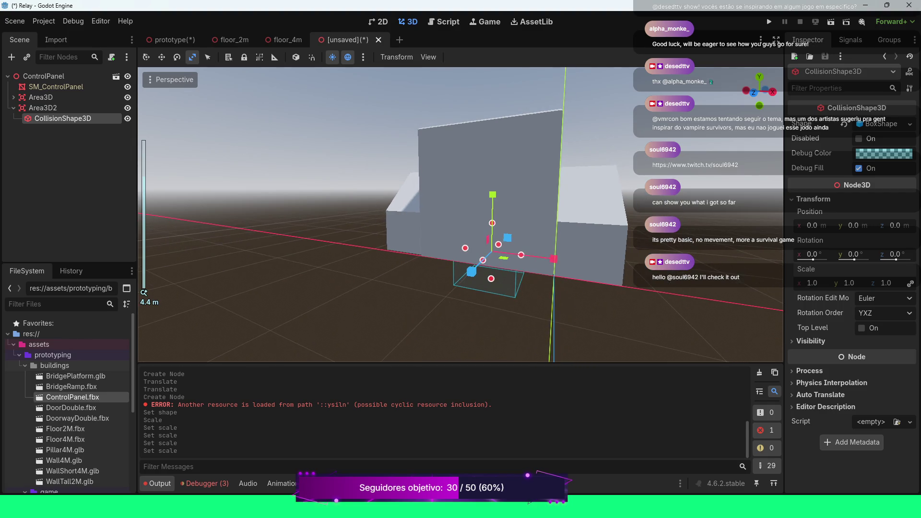
key("e")
key("w")
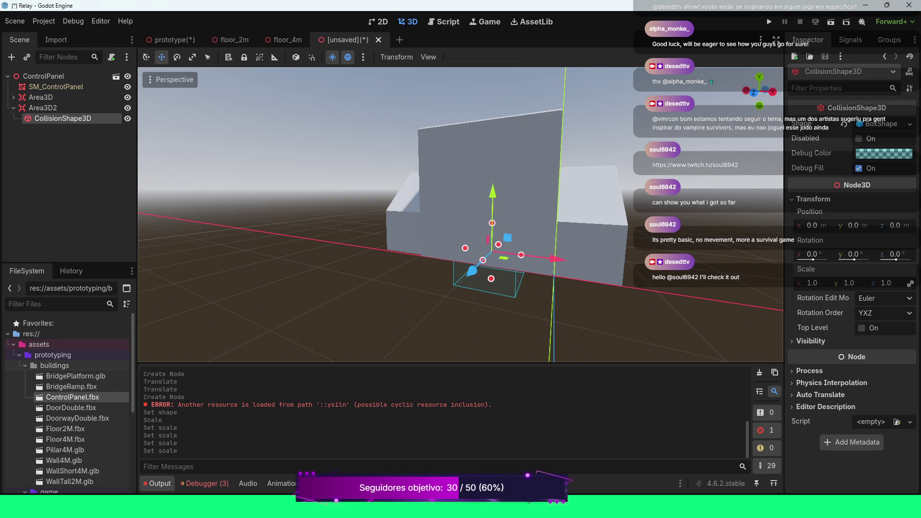
left_click_drag(556, 259, 647, 268)
left_click_drag(585, 204, 586, 156)
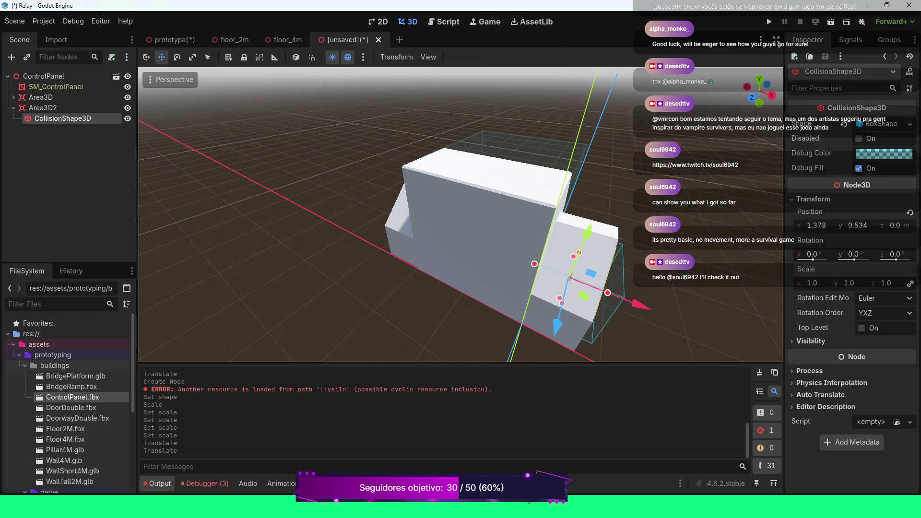
left_click_drag(558, 327, 554, 338)
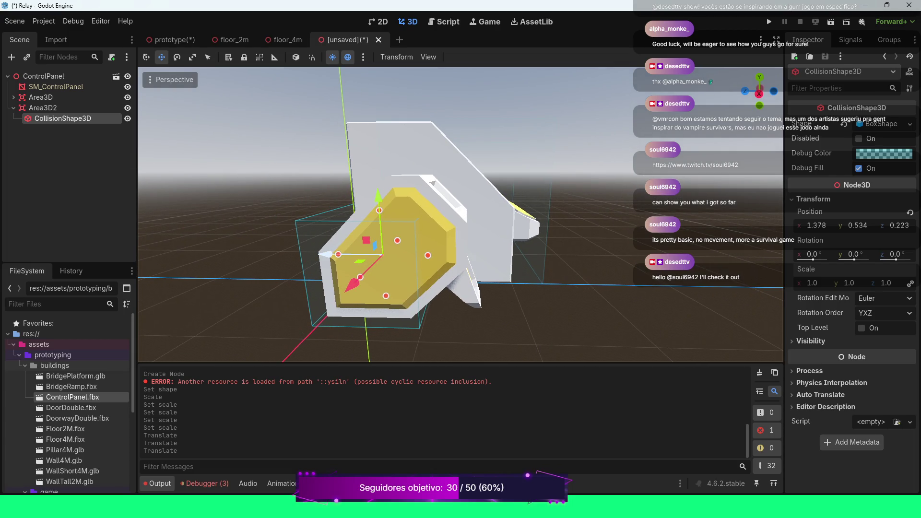
left_click_drag(326, 255, 356, 254)
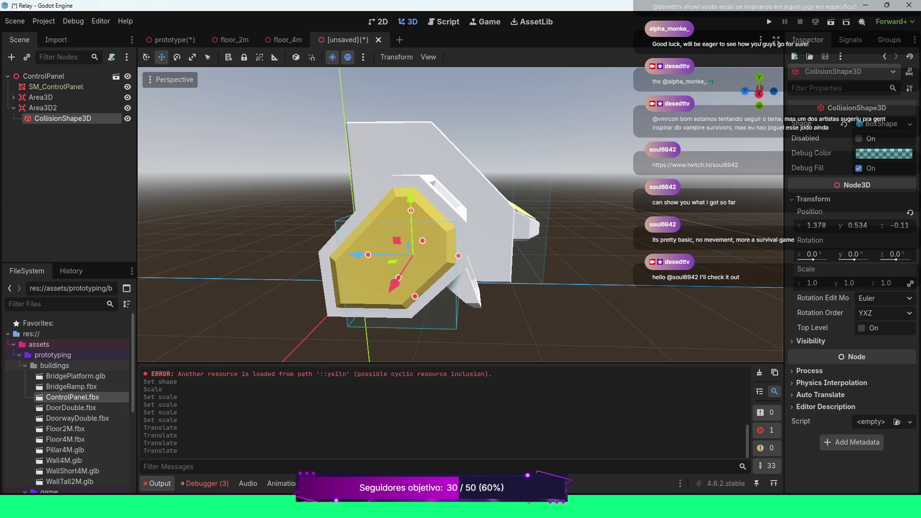
left_click_drag(410, 198, 410, 188)
Check the fit from the right side and around the model, nudging the box to 1.239, 0.637, -0.11
key("KP_3")
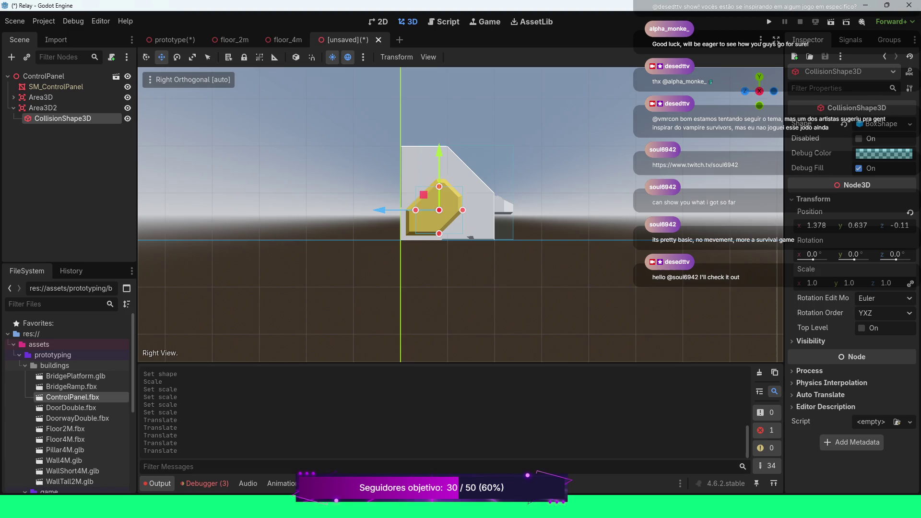
scroll(461, 214, "up", 8)
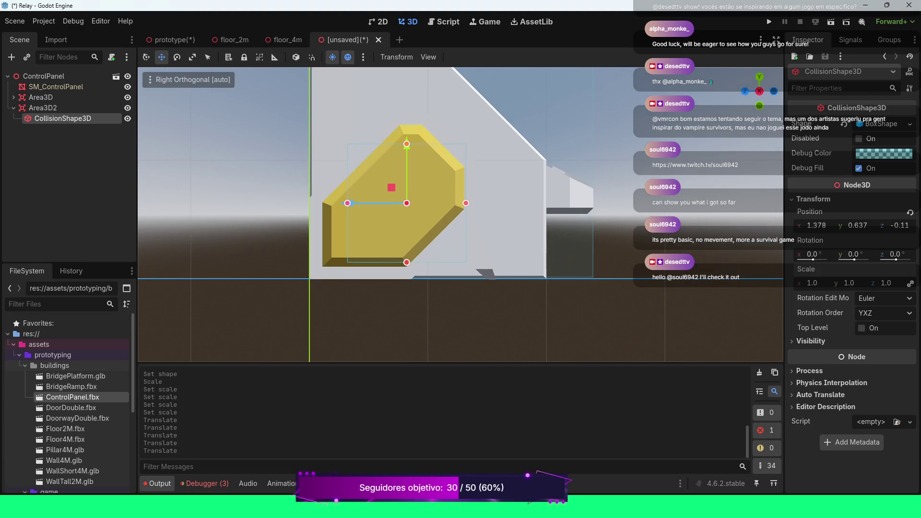
key("KP_6")
key("KP_6")
key("KP_8")
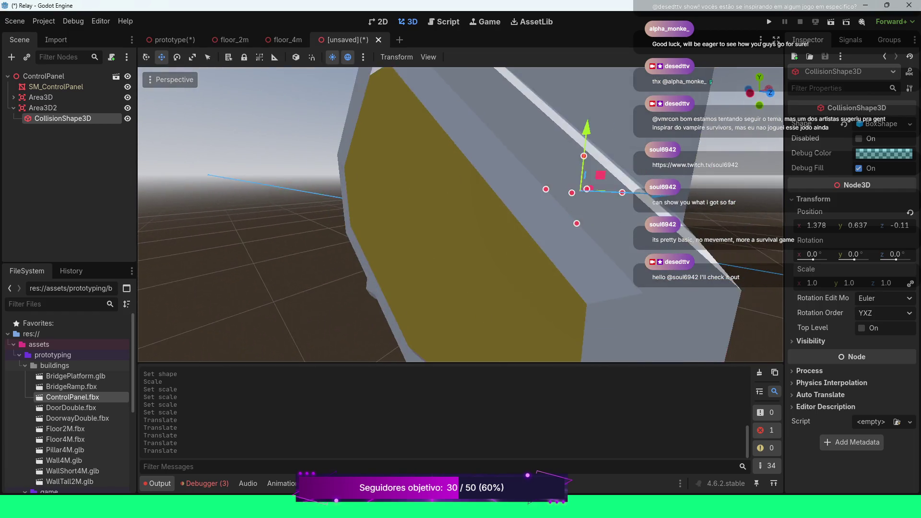
scroll(460, 214, "down", 5)
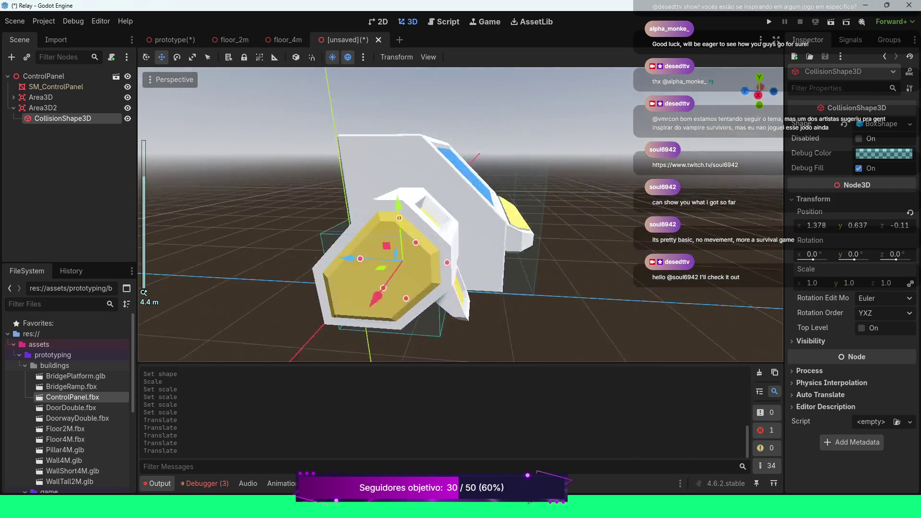
key("KP_4")
key("KP_4")
key("KP_4")
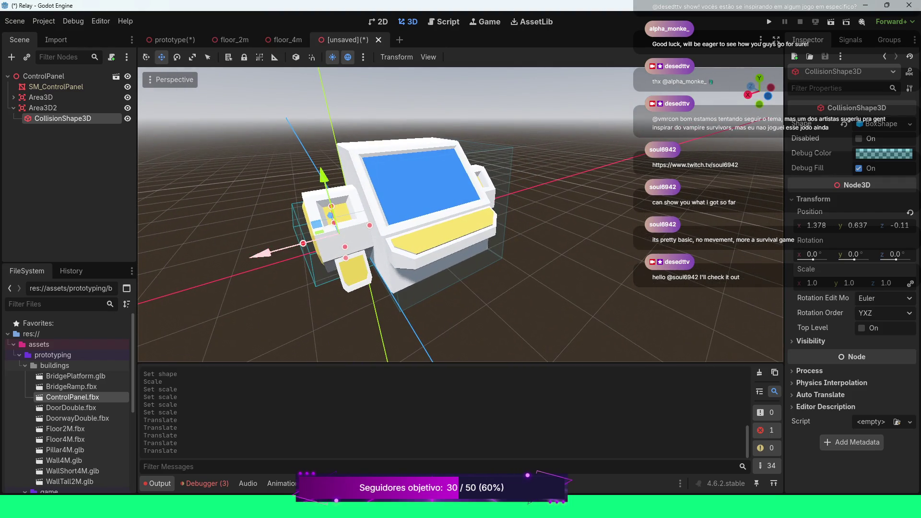
left_click_drag(266, 252, 273, 250)
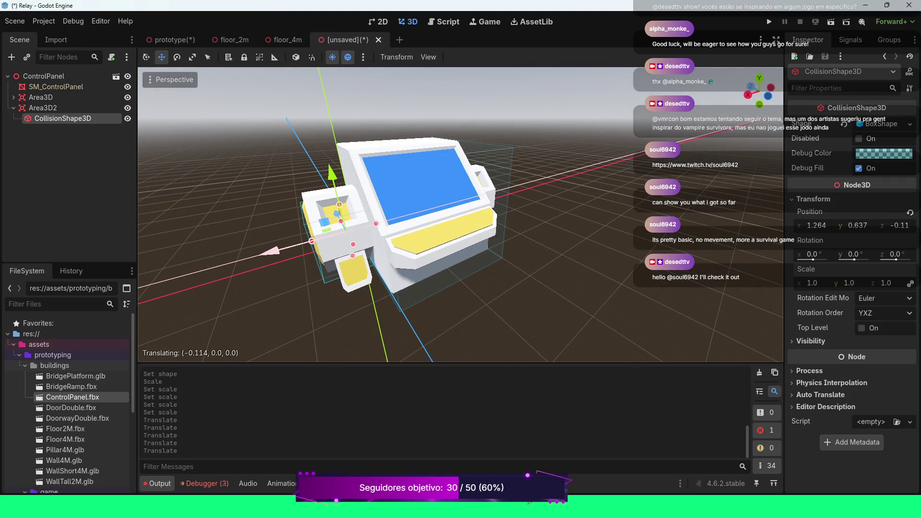
key("KP_4")
key("KP_4")
key("KP_4")
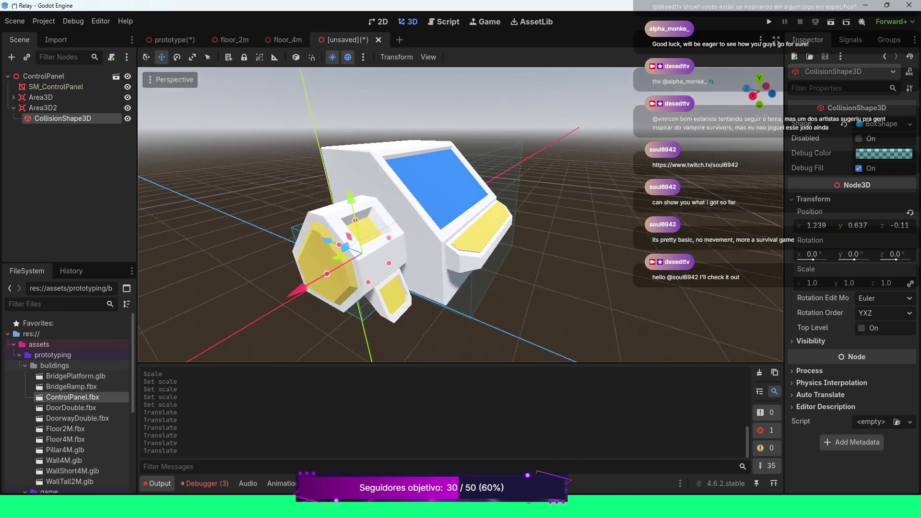
key("KP_4")
key("KP_4")
key("KP_4")
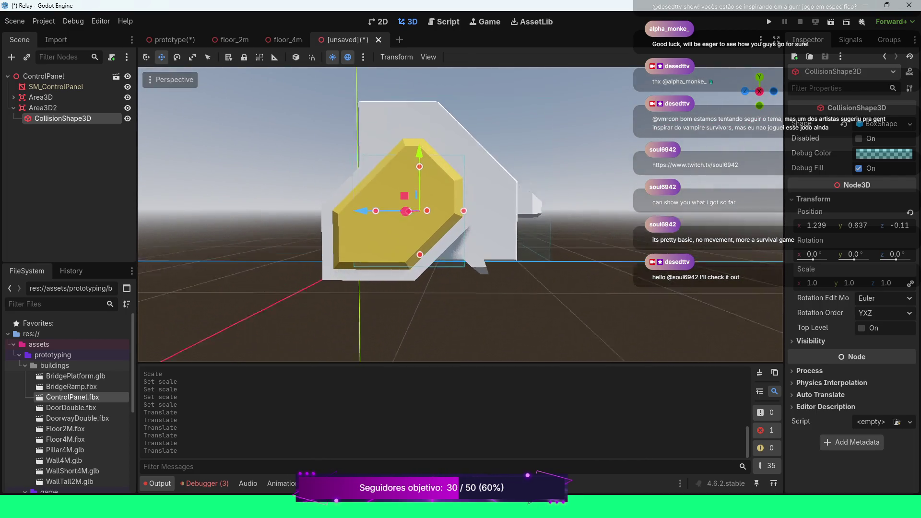
key("KP_4")
key("KP_4")
key("KP_4")
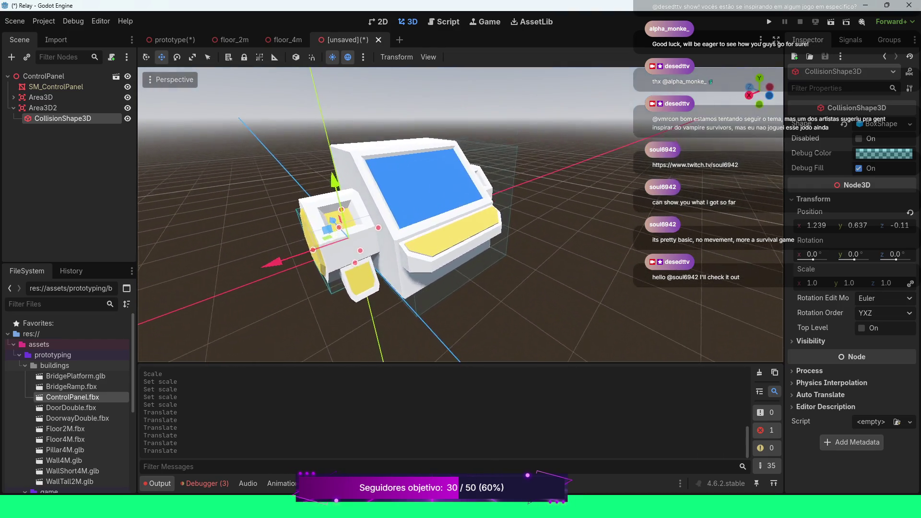
key("KP_4")
key("KP_4")
key("KP_4")
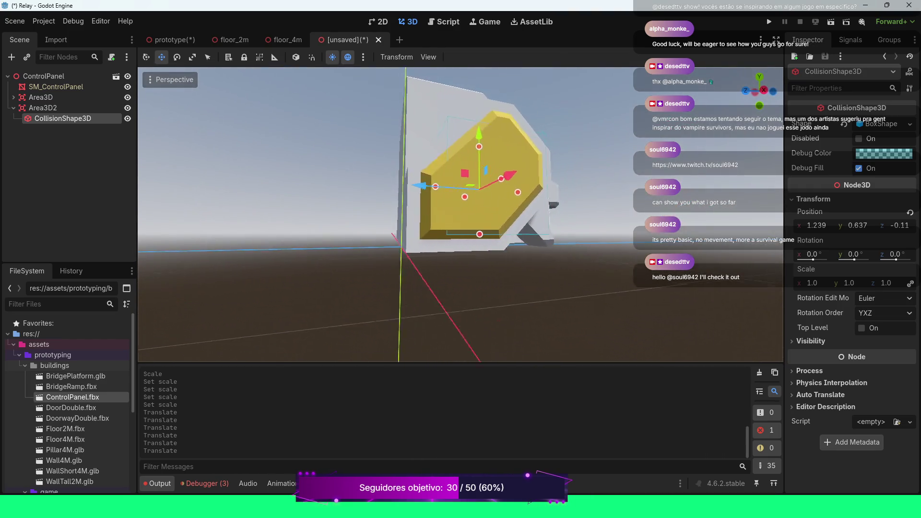
key("KP_8")
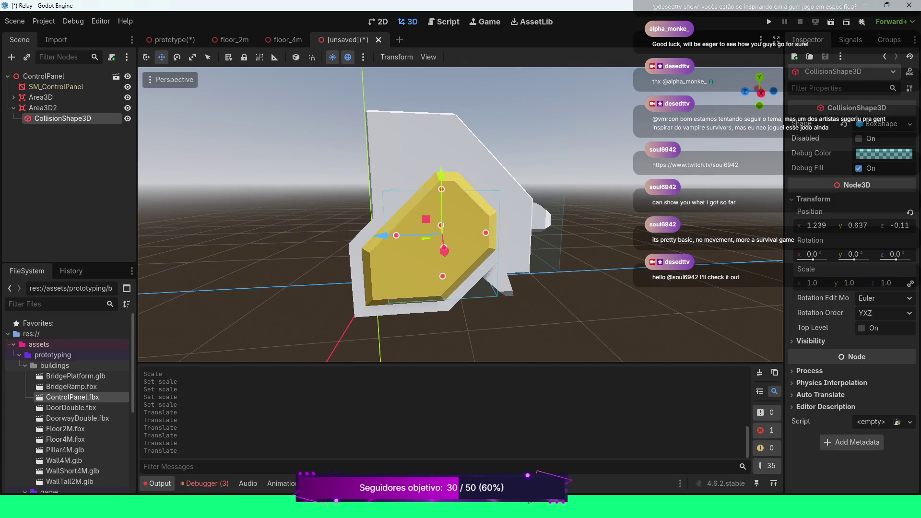
Give the side-panel collision box a uniform scale of 1.2 and frame it in front view
left_click(811, 283)
type("1.2")
key("Return")
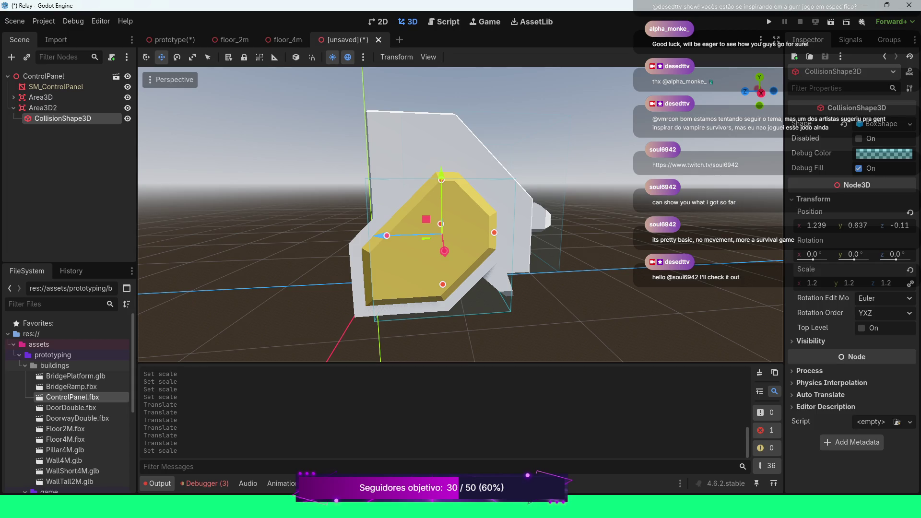
key("KP_2")
key("KP_2")
key("KP_2")
key("KP_1")
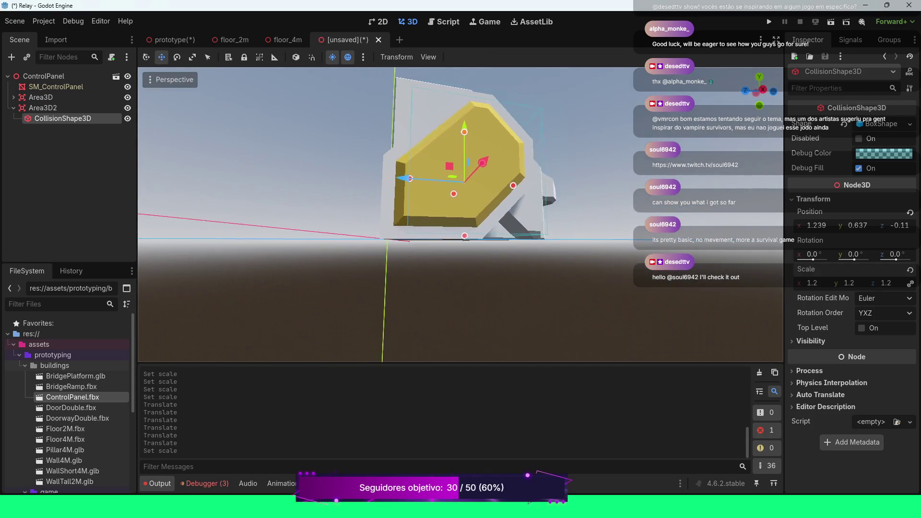
scroll(460, 214, "up", 8)
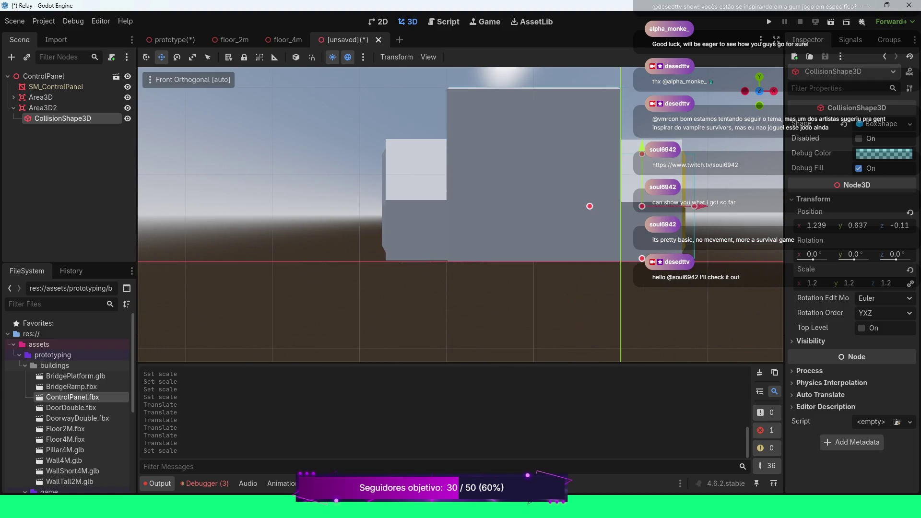
key("f")
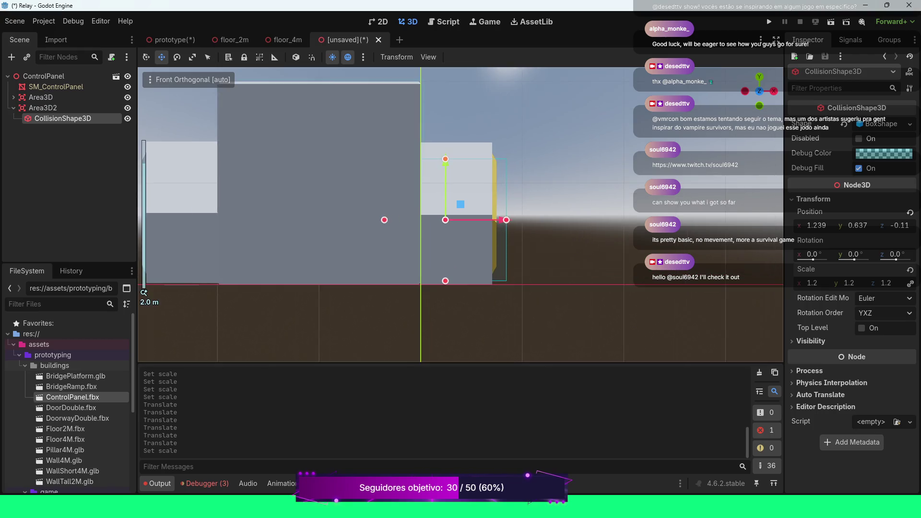
scroll(144, 292, "up", 2)
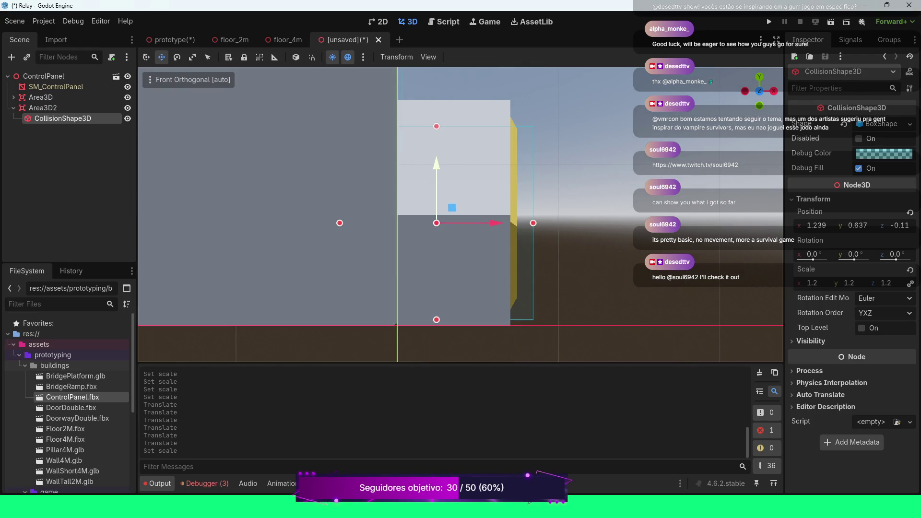
Nudge the box slightly down along Y and along X to 1.141, 0.602, -0.11
left_click_drag(436, 163, 436, 169)
scroll(460, 215, "down", 5)
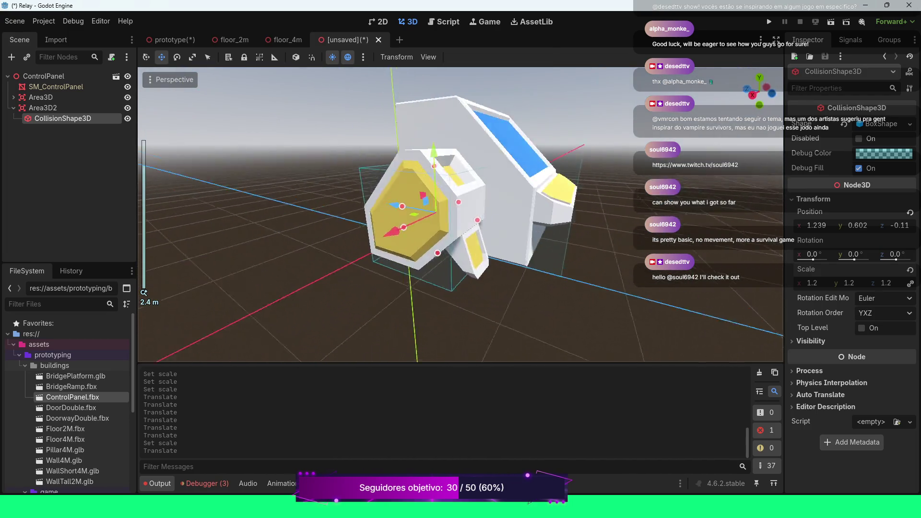
scroll(460, 215, "up", 5)
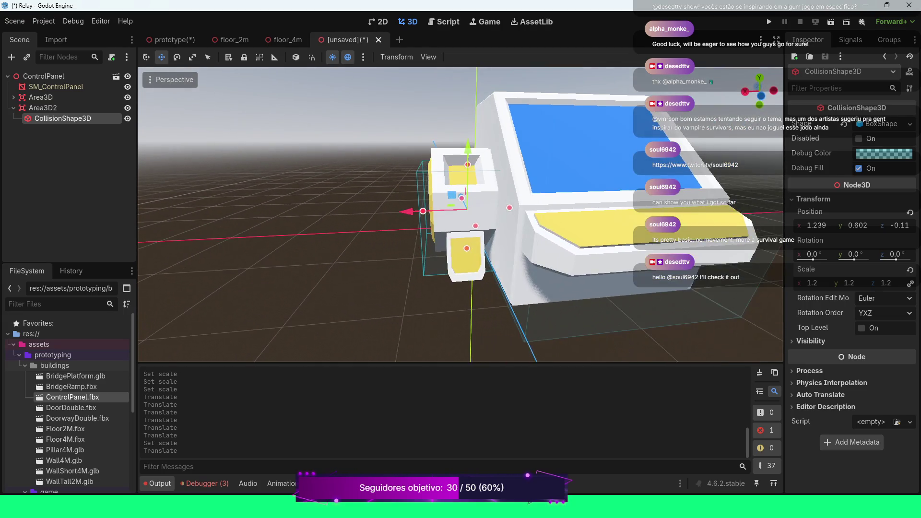
left_click_drag(422, 212, 410, 212)
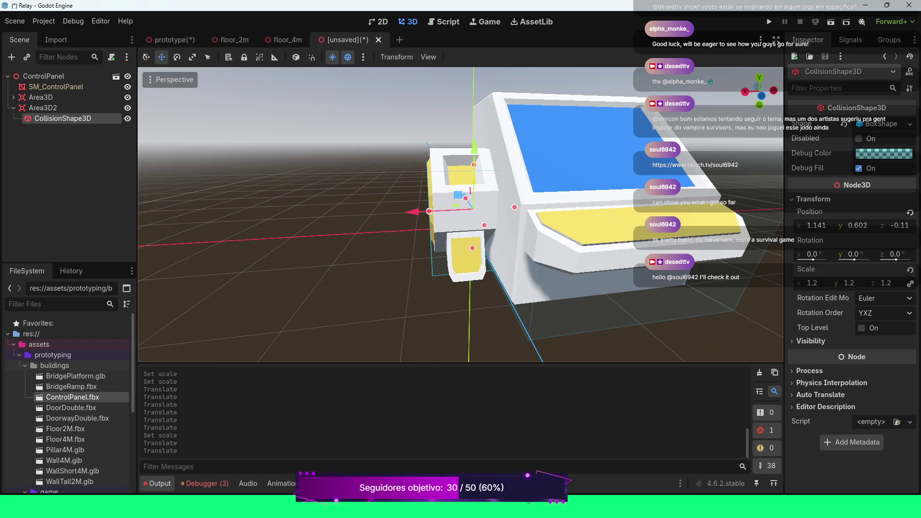
scroll(410, 212, "down", 2)
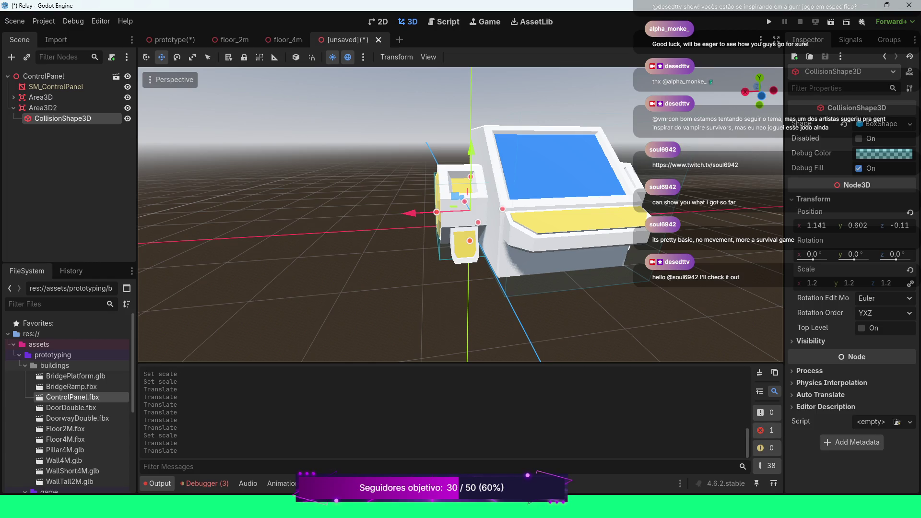
Clear the Output log and select the Area3D2 node
left_click(759, 373)
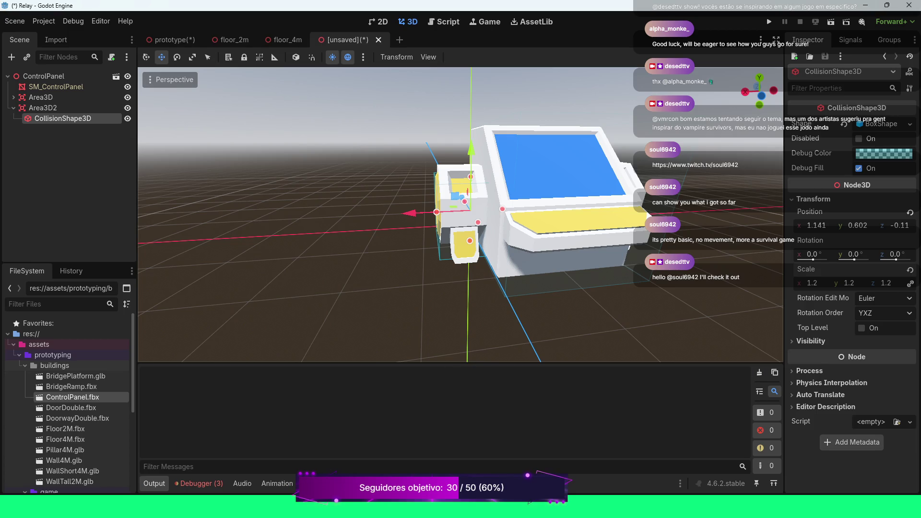
left_click_drag(461, 216, 724, 227)
left_click(43, 107)
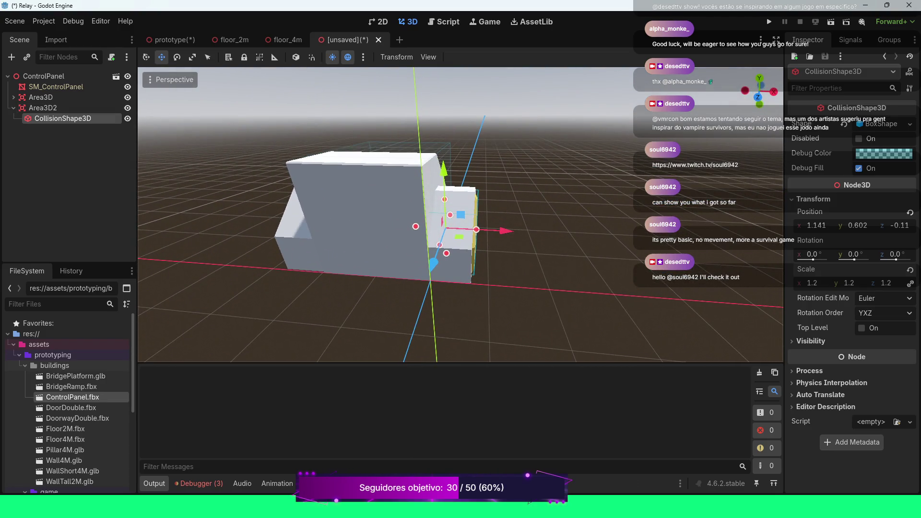
Duplicate Area3D2 into a new Area3D3 and move it left toward the octagonal end
key("Left")
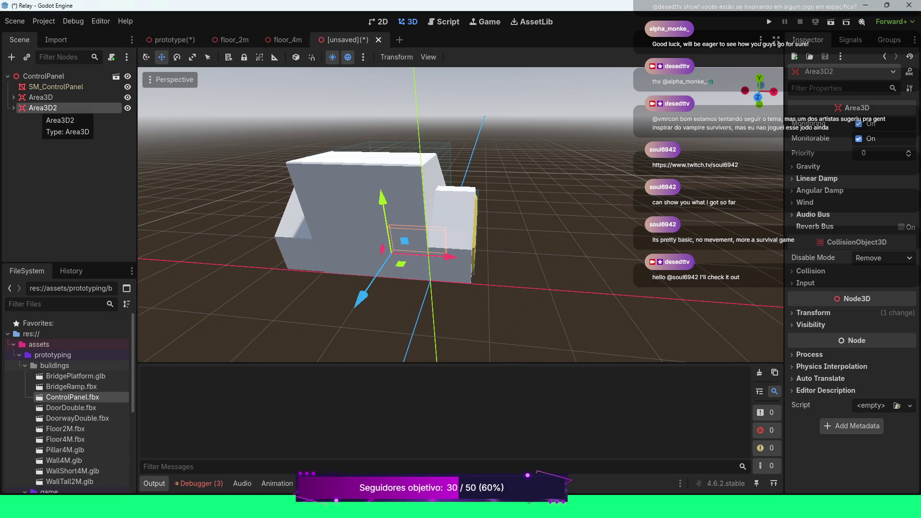
key("ctrl+d")
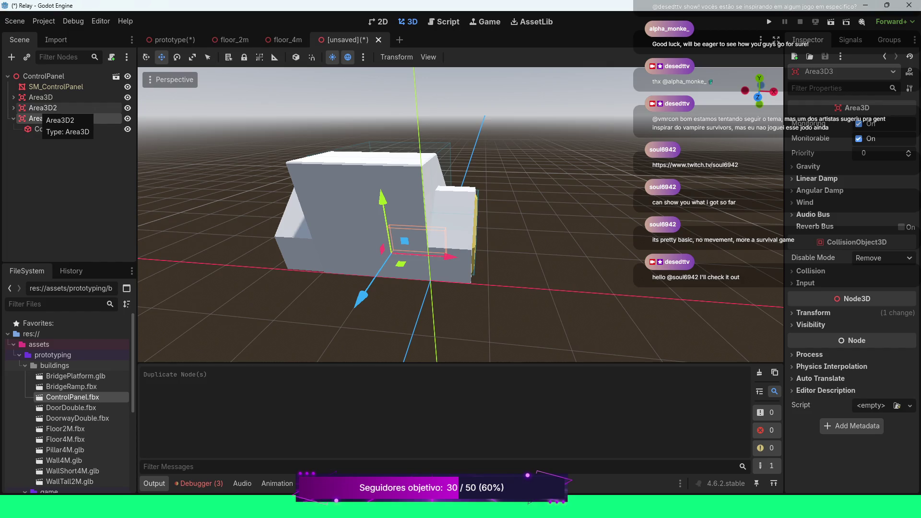
left_click_drag(449, 256, 346, 250)
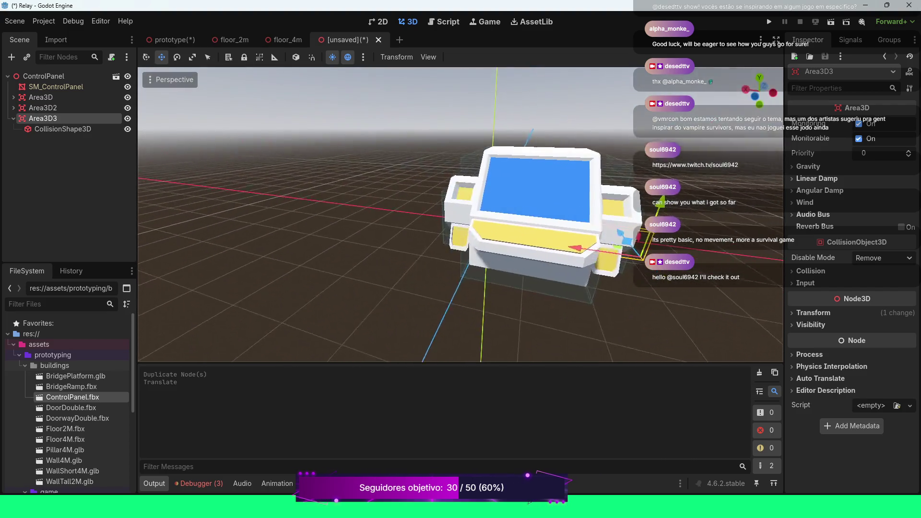
key("w")
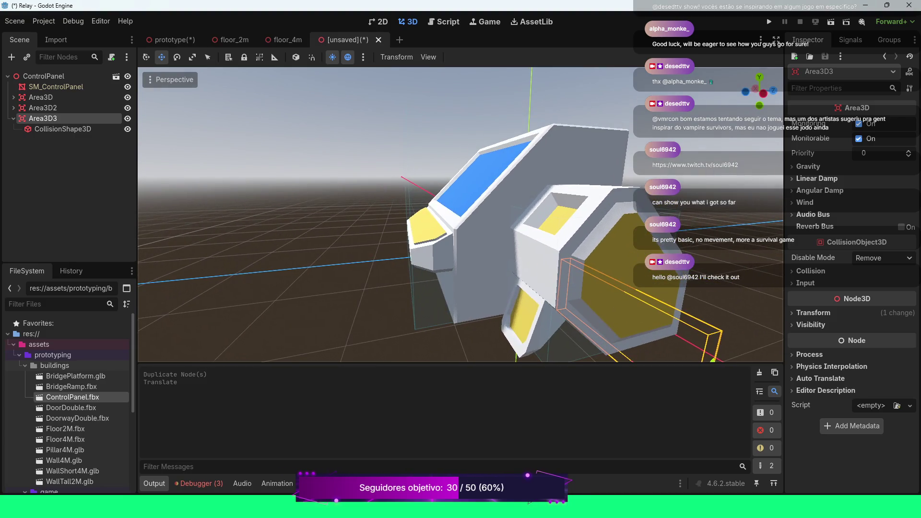
key("s")
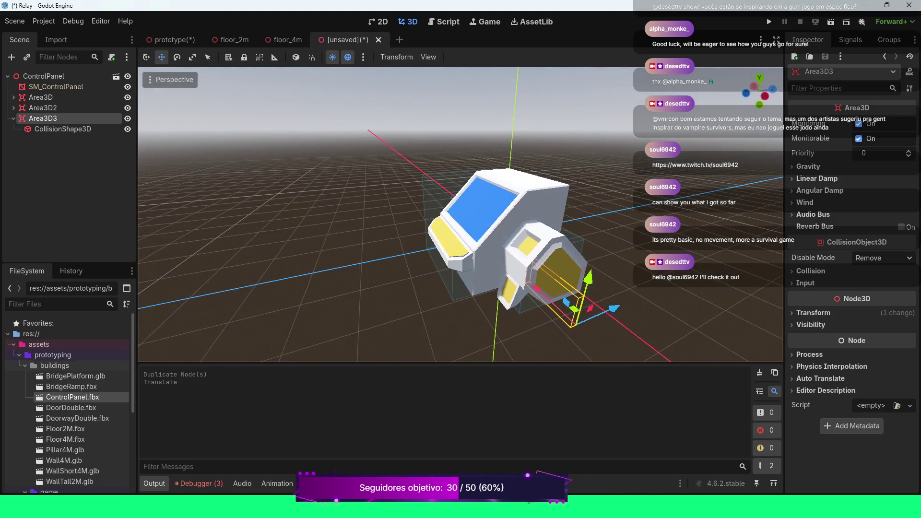
key("e")
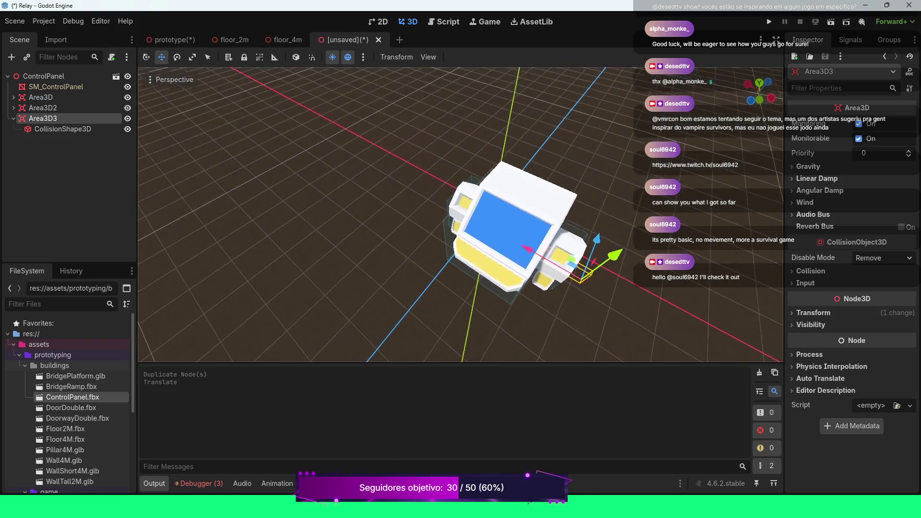
key("q")
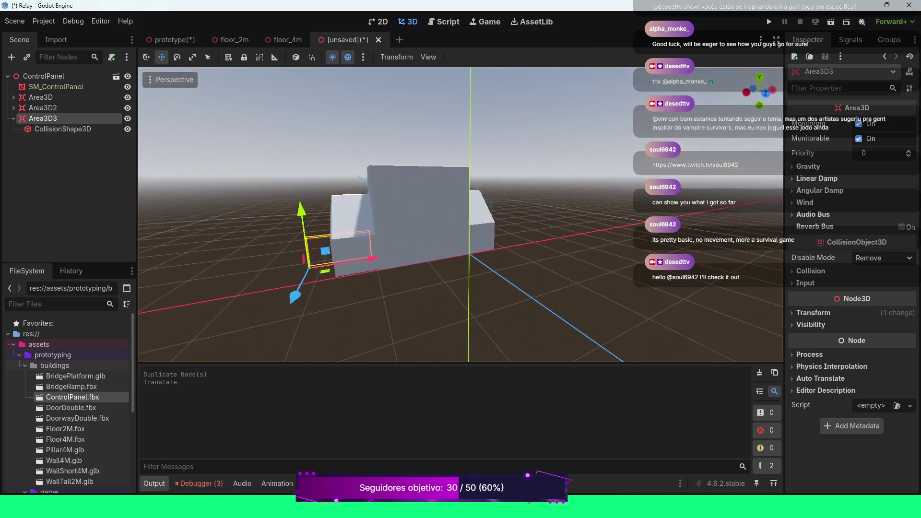
key("q")
scroll(143, 292, "up", 5)
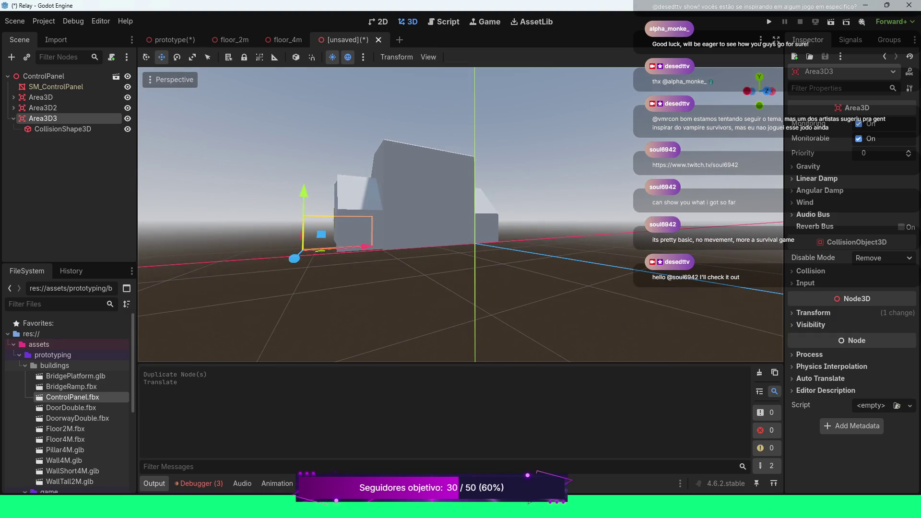
left_click_drag(143, 293, 527, 202)
Shift Area3D3's collision shape and then Area3D3 itself along X with G, X
left_click(63, 129)
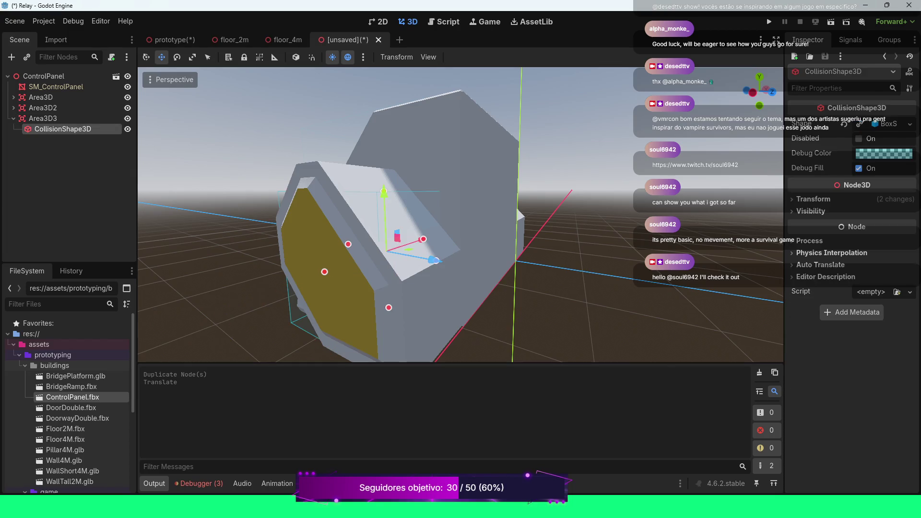
scroll(493, 206, "down", 5)
left_click_drag(493, 206, 451, 173)
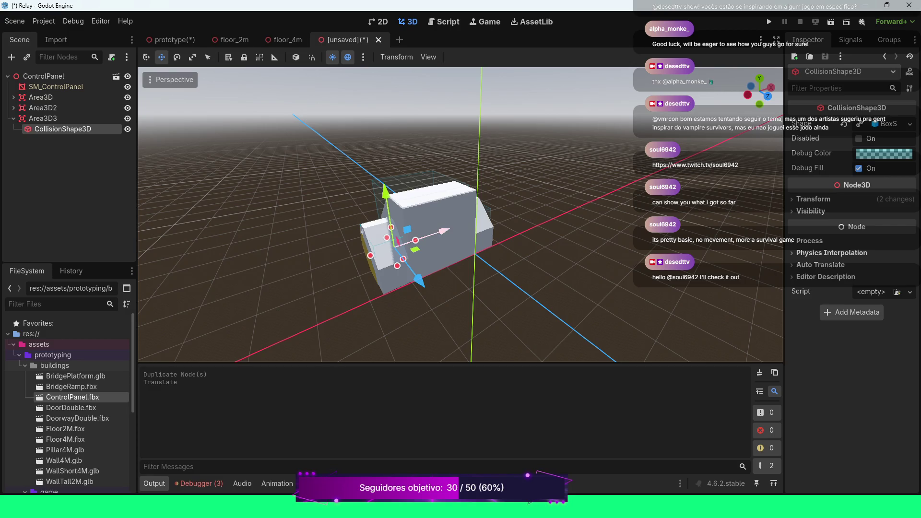
key("g")
key("x")
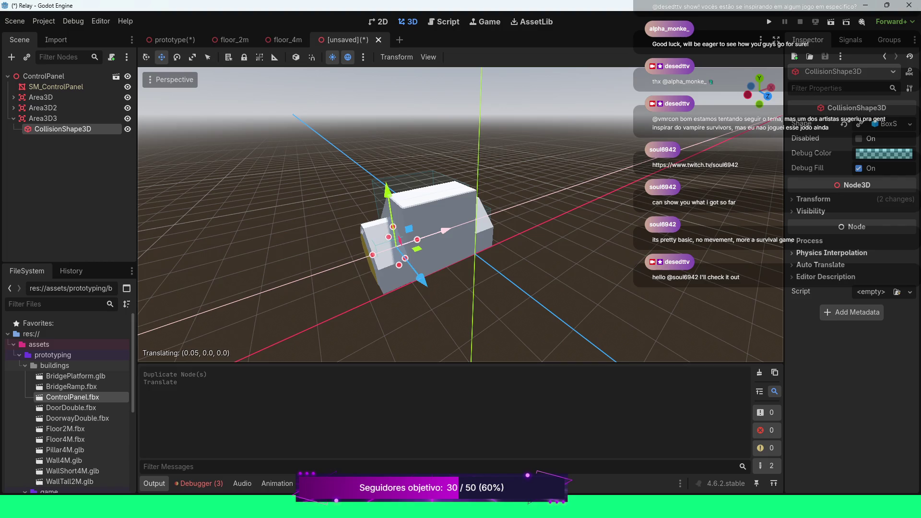
key("Return")
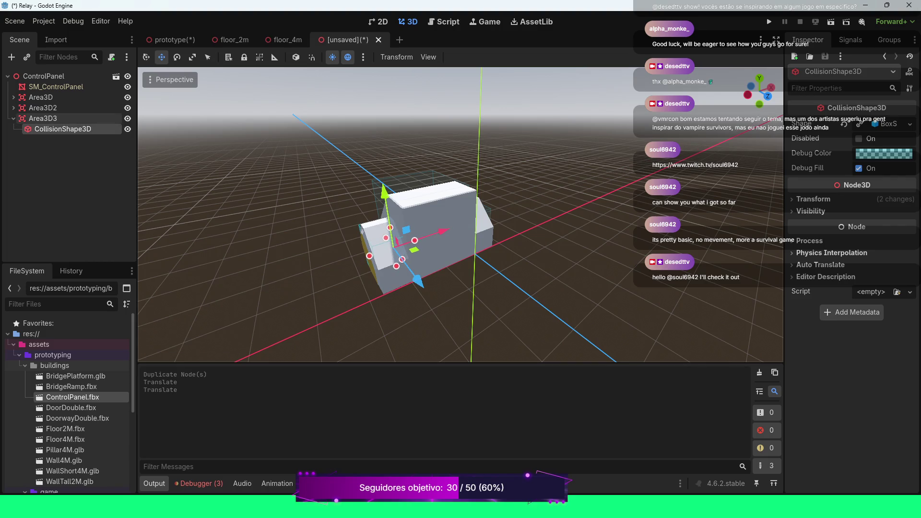
left_click(43, 118)
left_click_drag(461, 216, 516, 216)
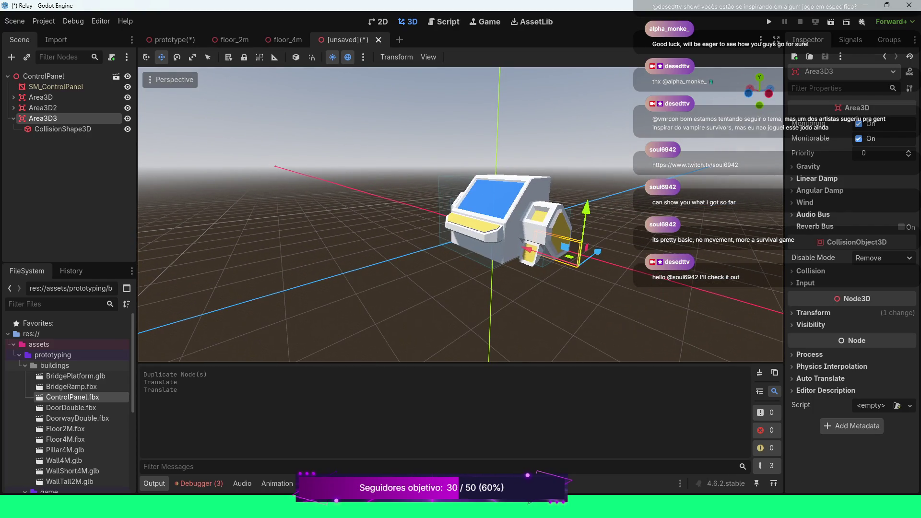
key("g")
key("x")
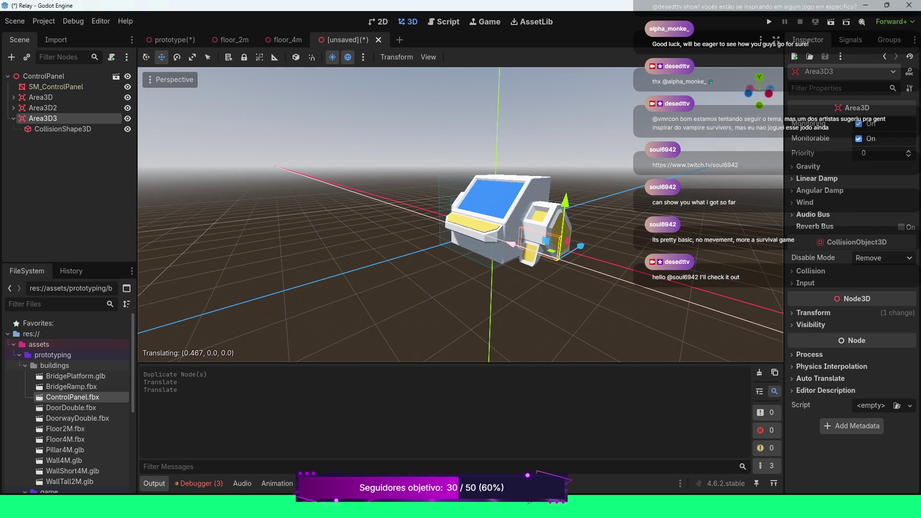
key("Return")
Nudge Area3D3's collision shape along X, verify it in front view, and begin saving the scene
left_click(63, 128)
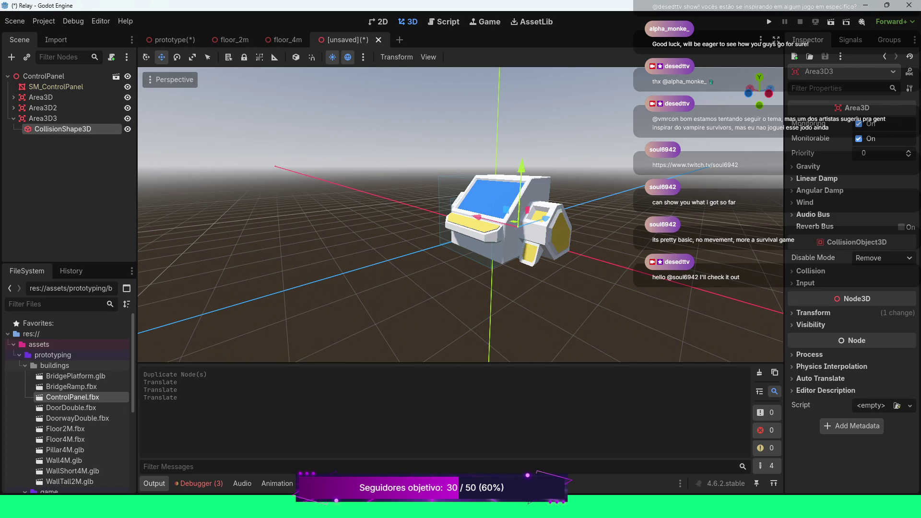
key("g")
key("x")
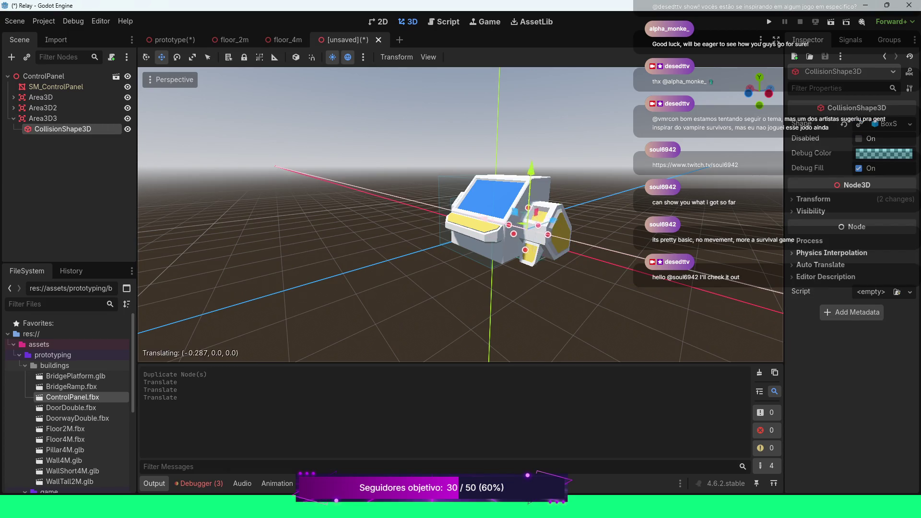
key("Return")
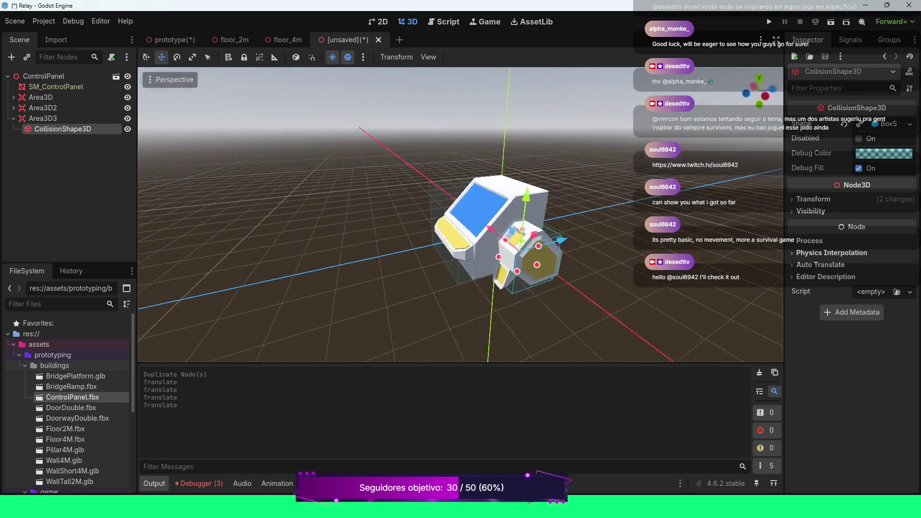
scroll(461, 215, "up", 5)
left_click_drag(460, 215, 518, 207)
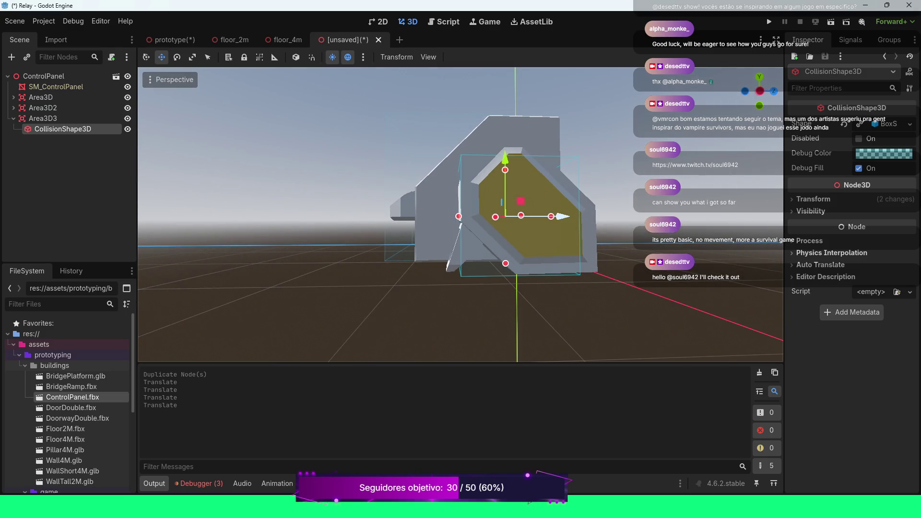
key("KP_1")
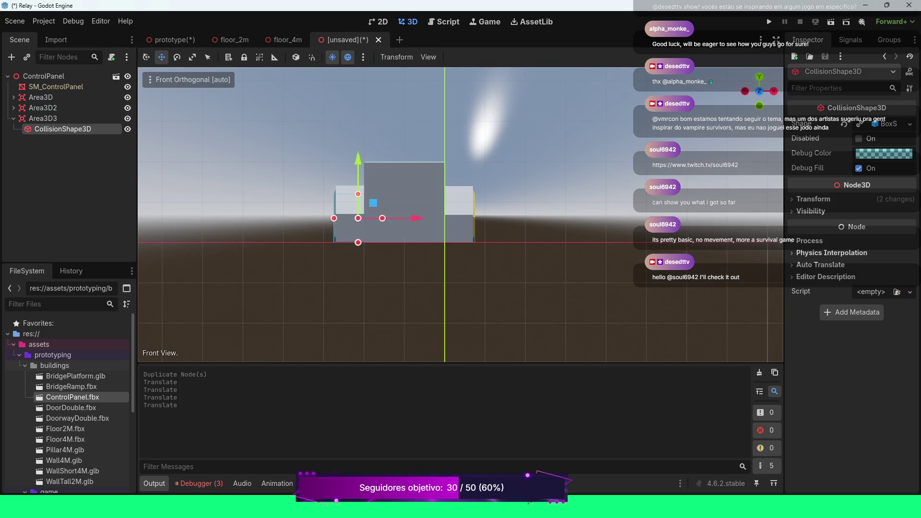
key("f")
scroll(461, 215, "up", 5)
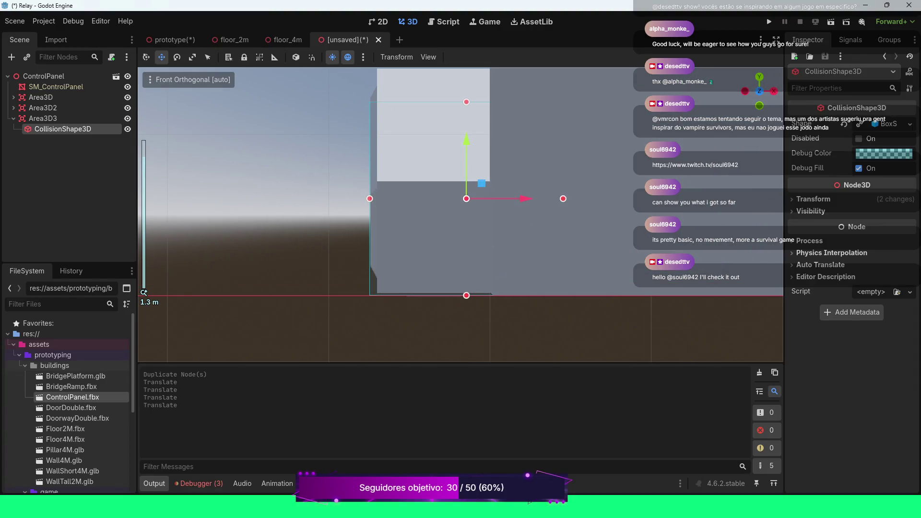
scroll(460, 215, "down", 2)
key("ctrl+s")
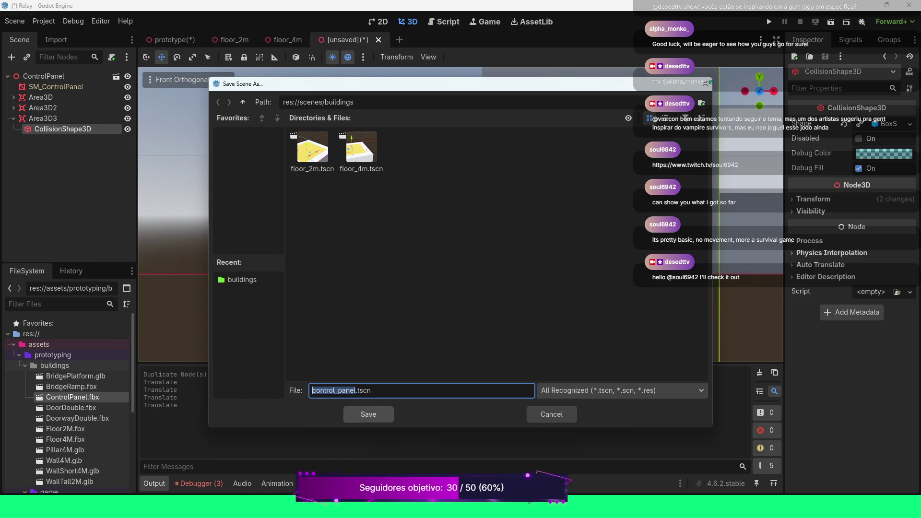
Save the scene as control_panel.tscn in res://scenes/buildings and return to the prototype level
left_click(368, 414)
scroll(460, 214, "down", 3)
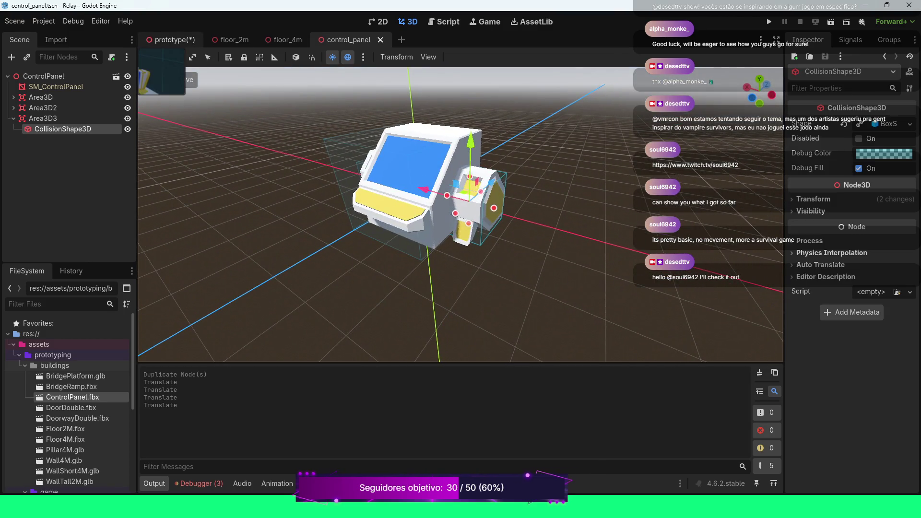
left_click(170, 39)
scroll(461, 215, "up", 2)
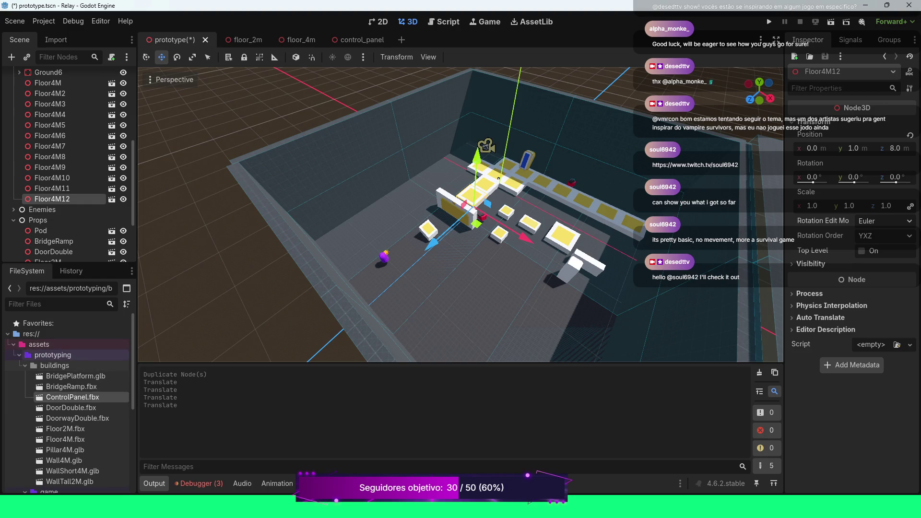
Drop scenes/buildings/control_panel.tscn into the prototype level and raise the ControlPanel along Y to 2.0 m
left_click(20, 355)
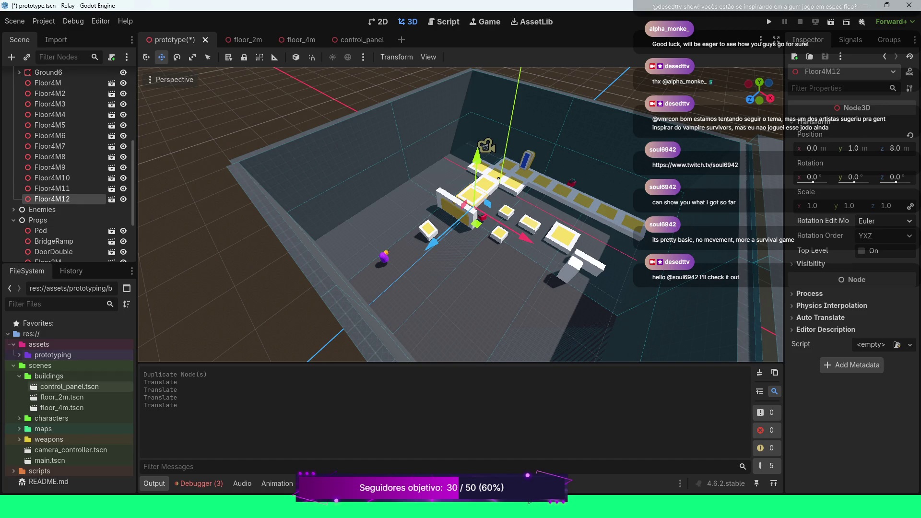
mouse_move(77, 388)
left_mouse_down()
mouse_move(369, 234)
mouse_move(401, 229)
mouse_move(466, 181)
mouse_move(496, 184)
mouse_move(495, 194)
left_mouse_up()
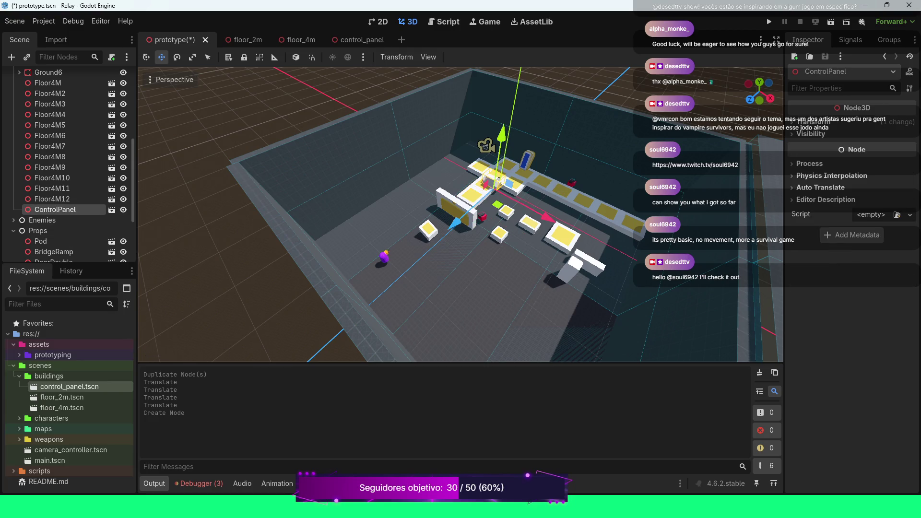
scroll(496, 194, "up", 5)
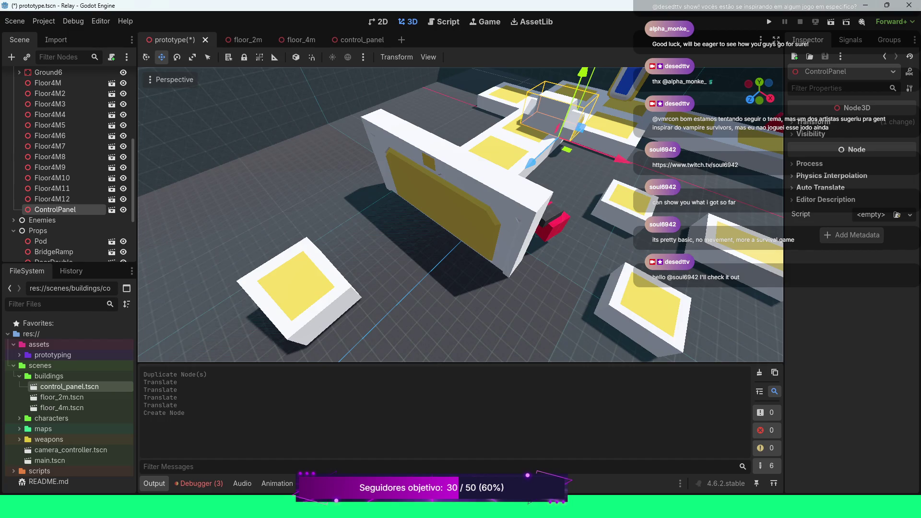
left_click_drag(461, 214, 557, 206)
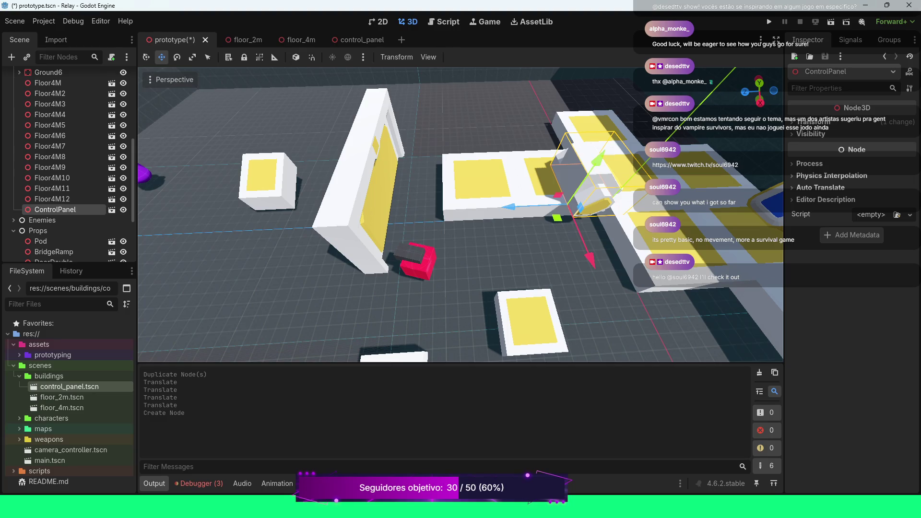
left_click_drag(597, 160, 611, 142)
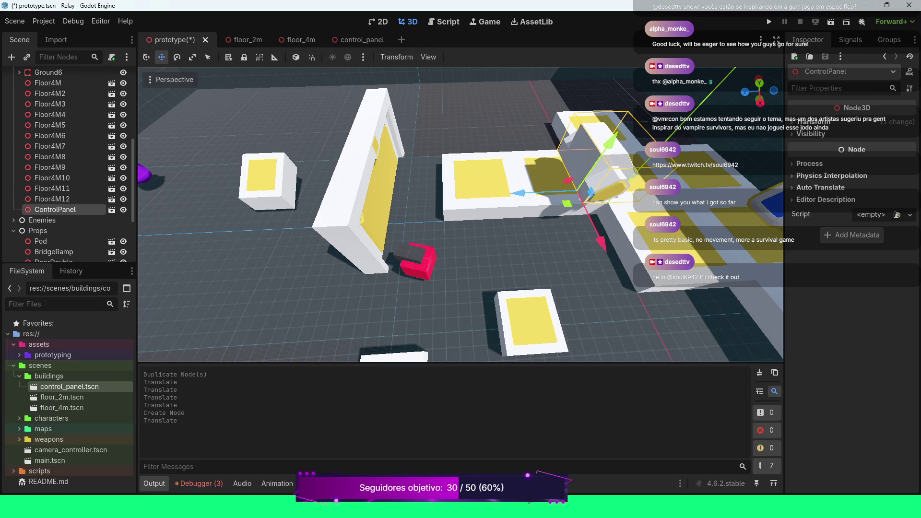
left_click(815, 122)
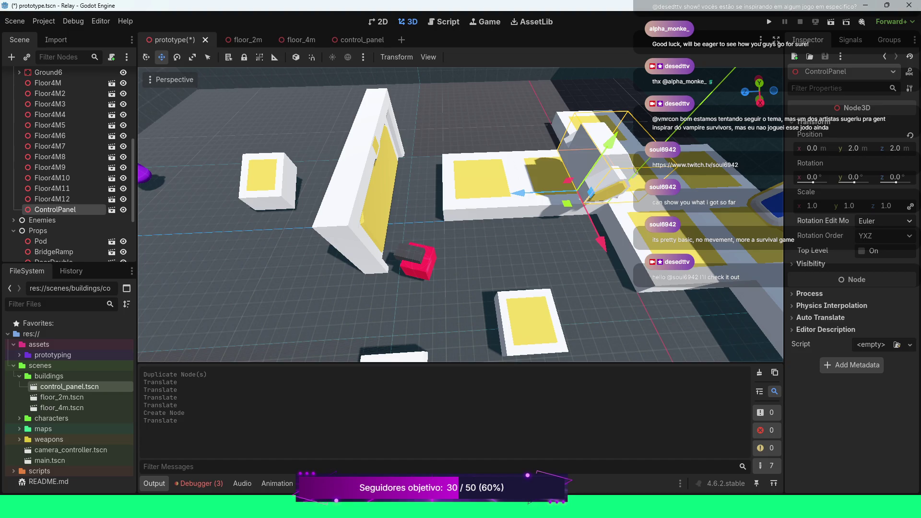
Rotate the ControlPanel to face the other way, -180° on Y
key("e")
mouse_move(578, 225)
left_mouse_down()
mouse_move(460, 357)
mouse_move(446, 250)
mouse_move(484, 134)
mouse_move(510, 98)
left_mouse_up()
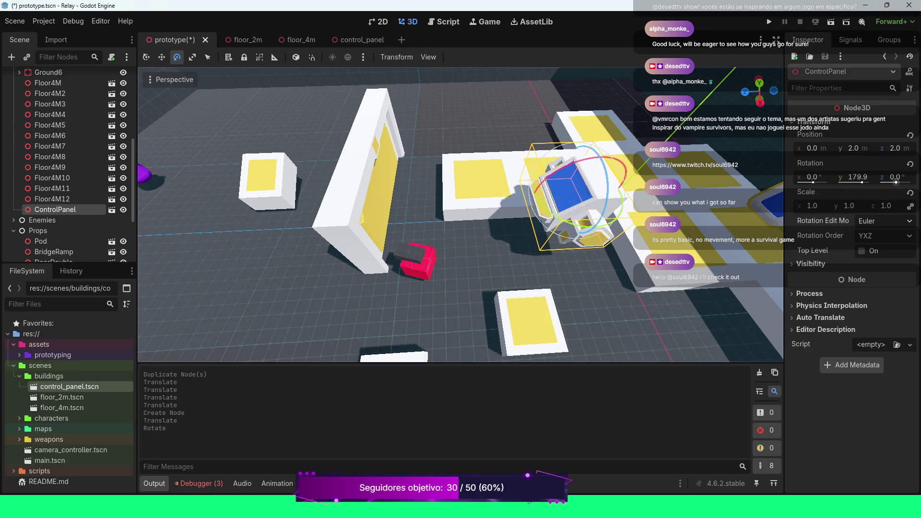
left_click(858, 177)
type("180")
key("Return")
scroll(461, 215, "down", 3)
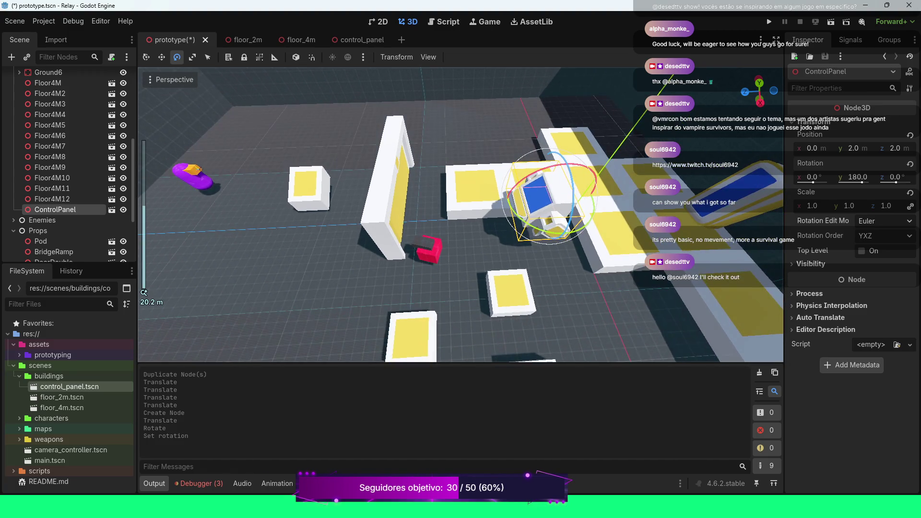
key("f")
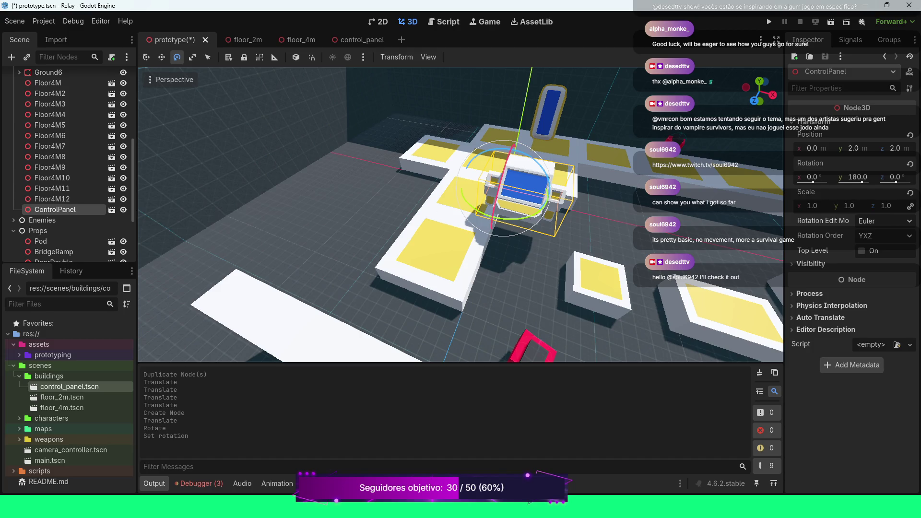
Push the ControlPanel back toward the rear platform and slide it sideways along X
key("r")
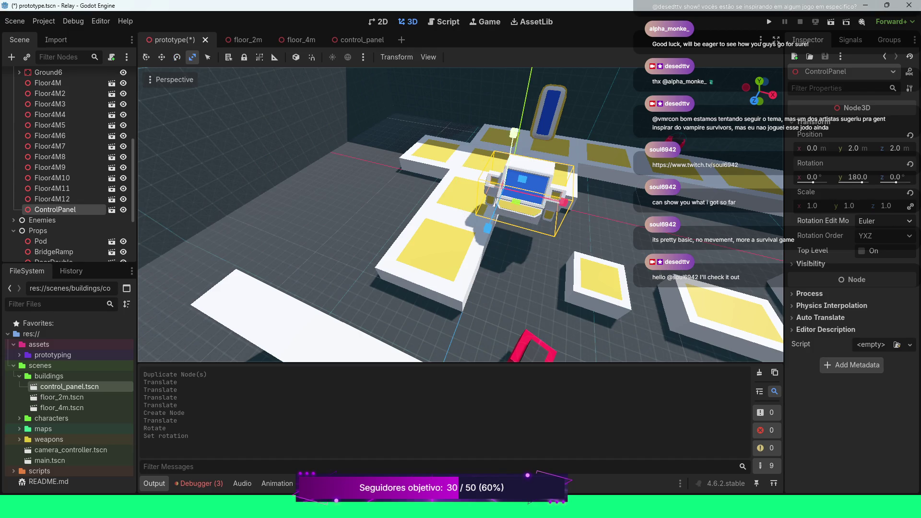
key("e")
key("w")
left_click_drag(488, 229, 513, 164)
left_click_drag(589, 145, 561, 148)
scroll(460, 216, "up", 5)
scroll(460, 216, "down", 5)
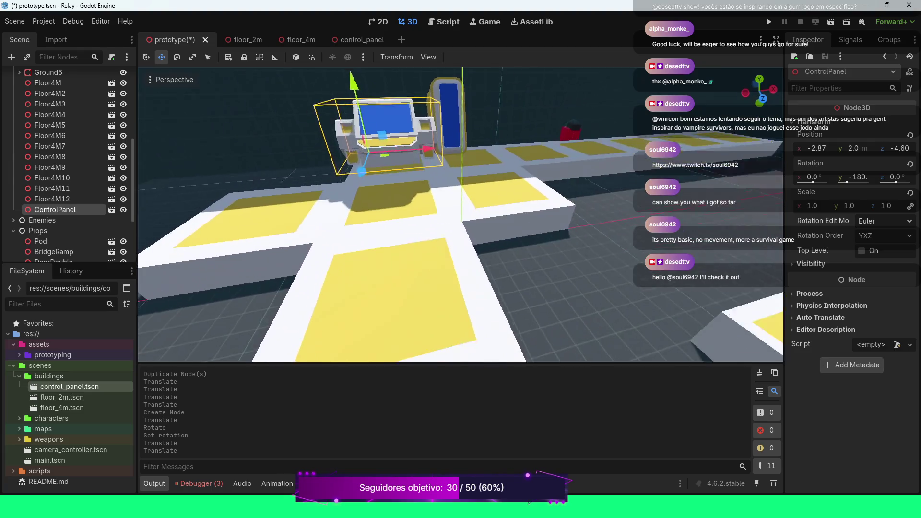
Place the ControlPanel beside the tall pod at -3.29, 2.0, -8.39 and save the prototype scene
key("w")
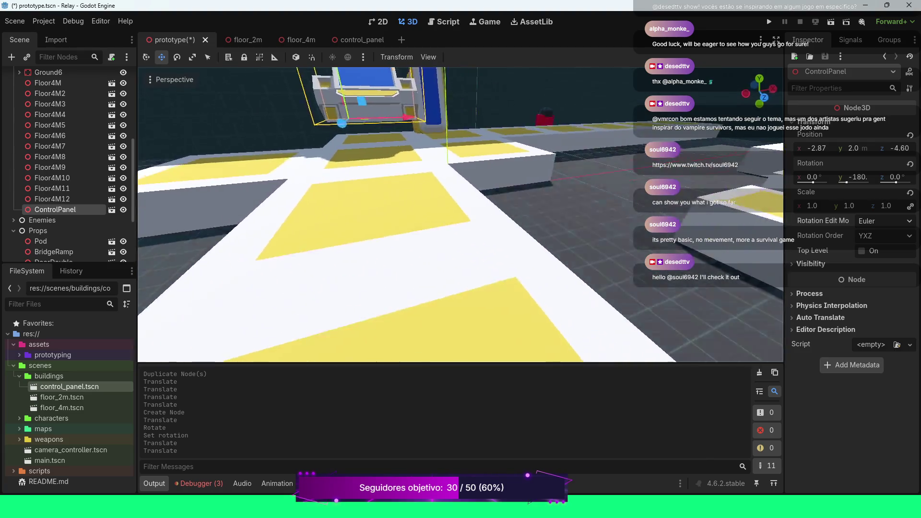
key("w")
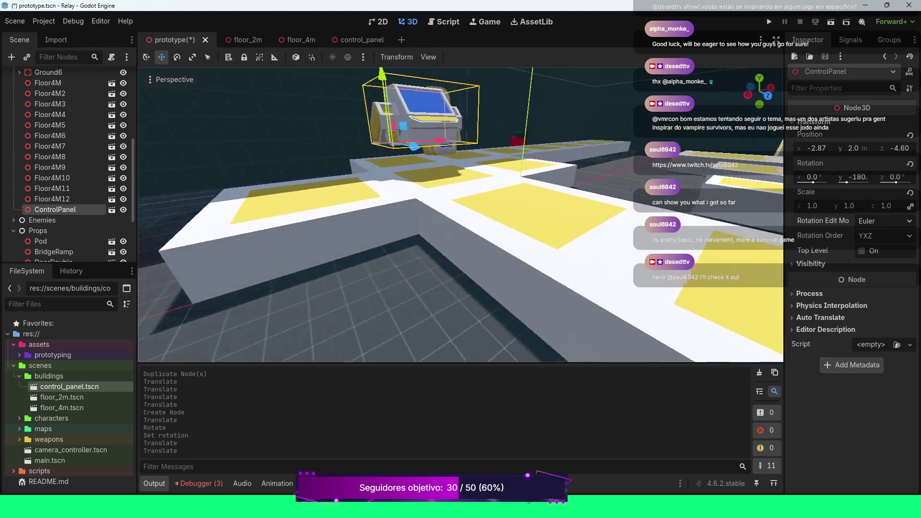
key("w")
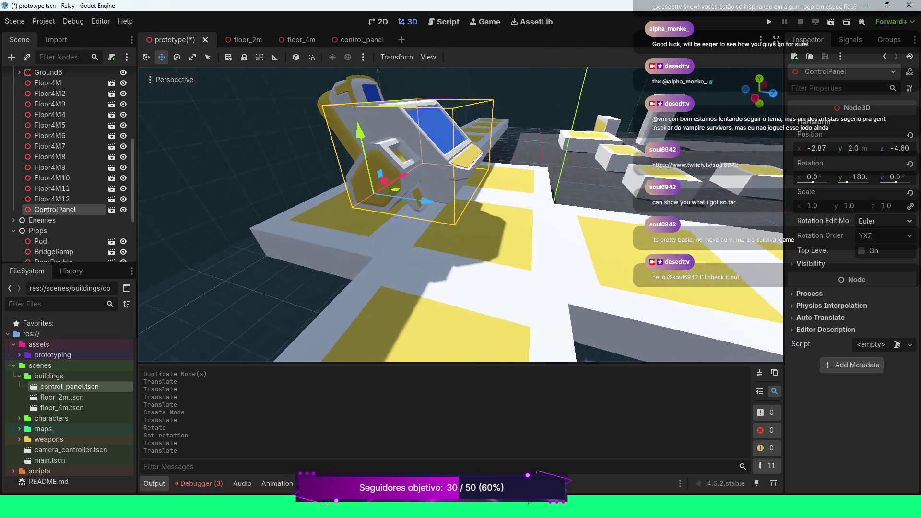
key("f")
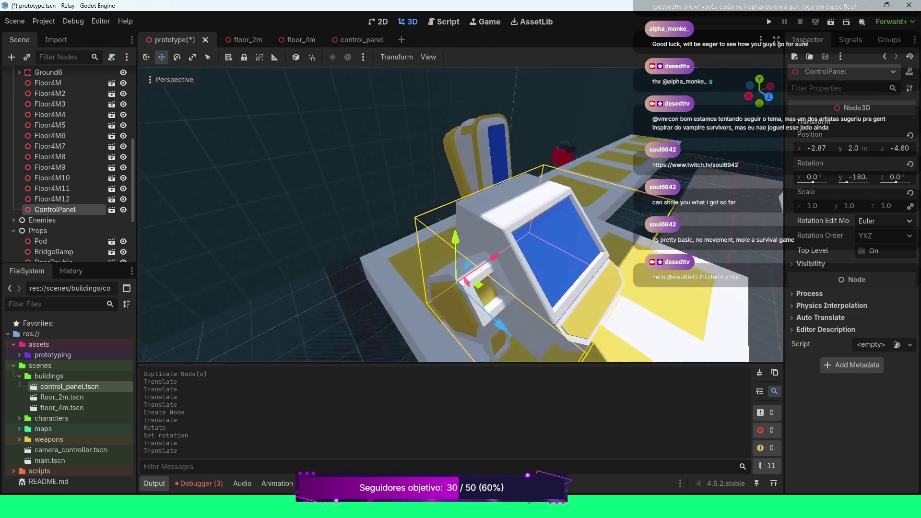
left_click_drag(435, 260, 410, 211)
left_click_drag(444, 157, 429, 162)
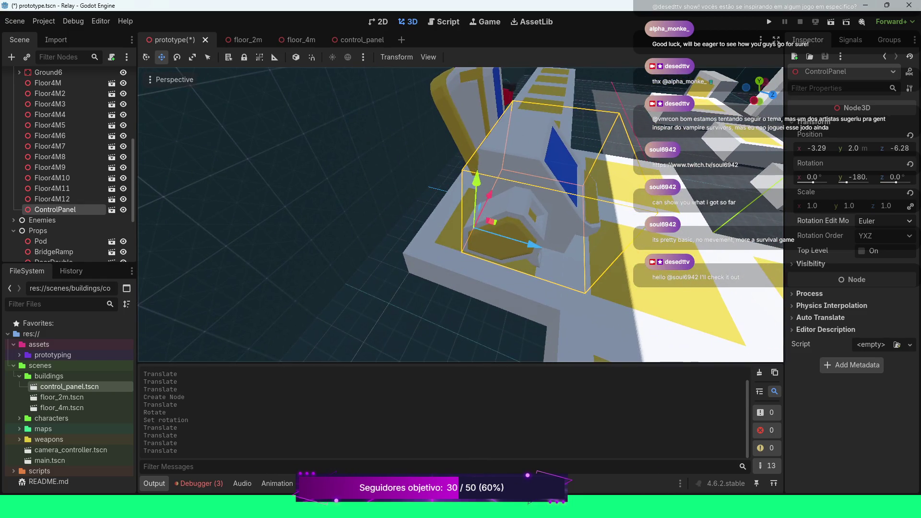
left_click_drag(533, 245, 473, 226)
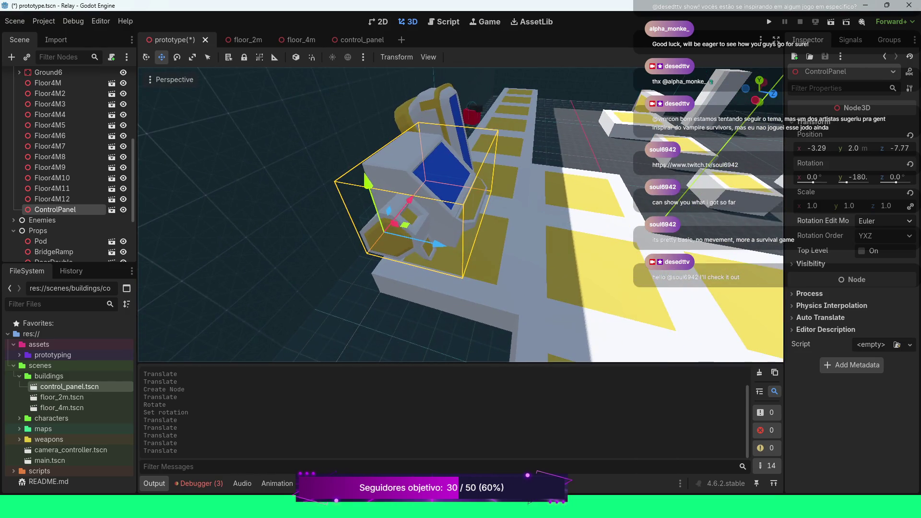
mouse_move(439, 243)
left_mouse_down()
mouse_move(373, 229)
mouse_move(417, 238)
left_mouse_up()
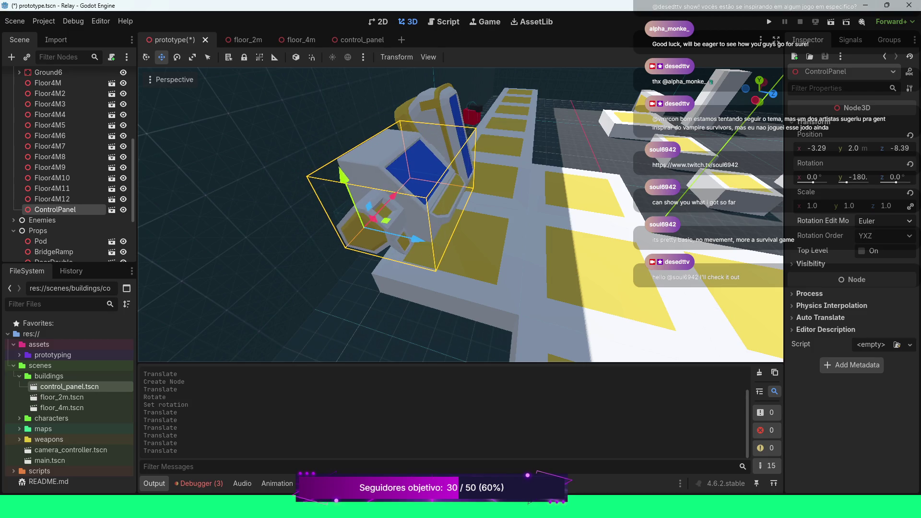
scroll(461, 215, "up", 3)
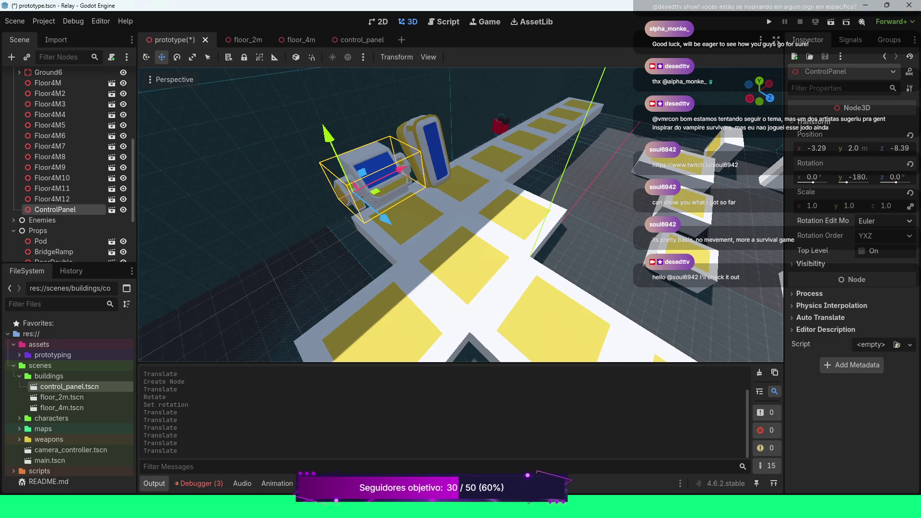
key("ctrl+s")
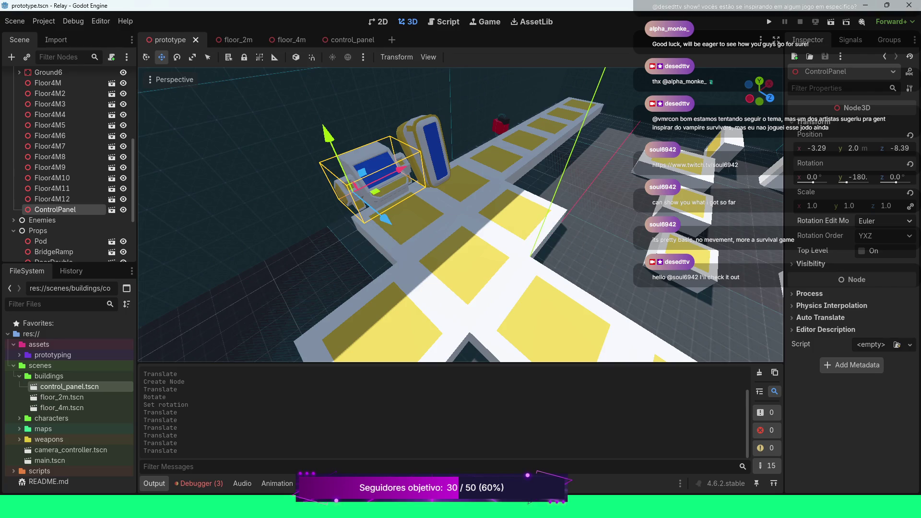
Run the game with F5 and walk the player along the T-shaped path up to the control panel
key("F5")
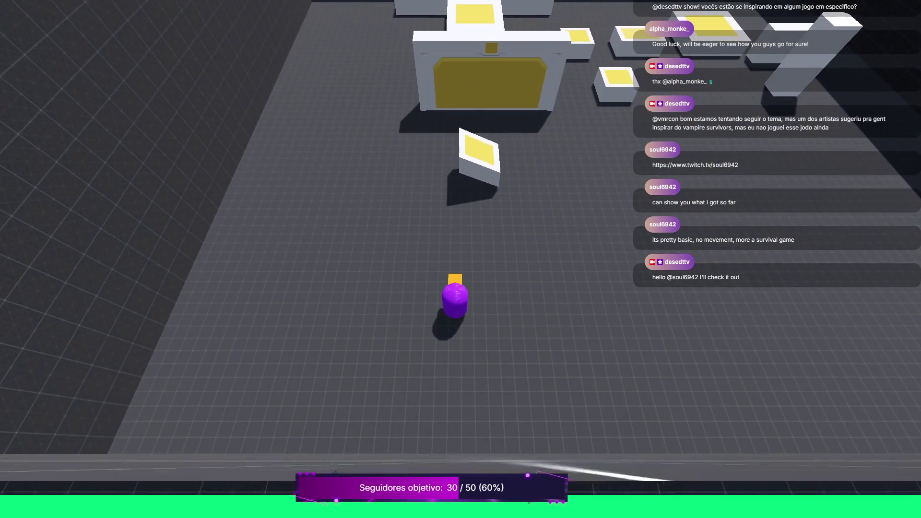
key("w")
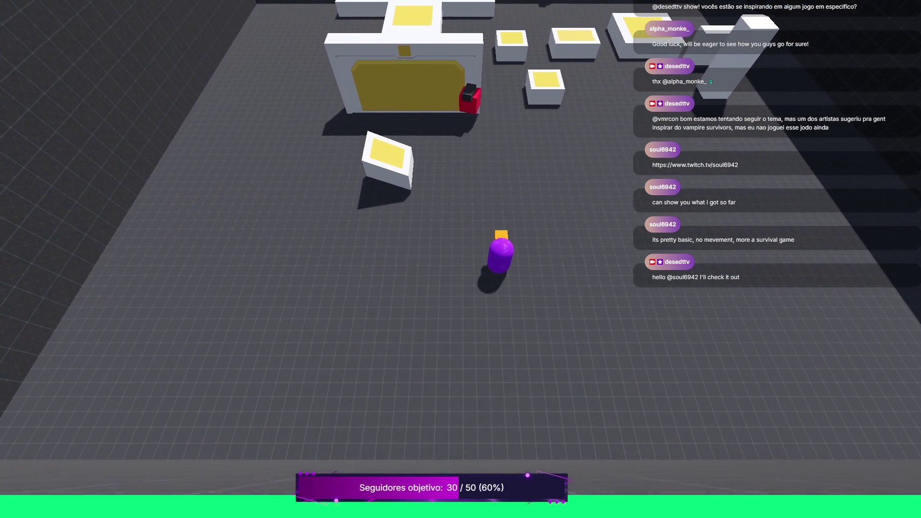
key("a")
key("d")
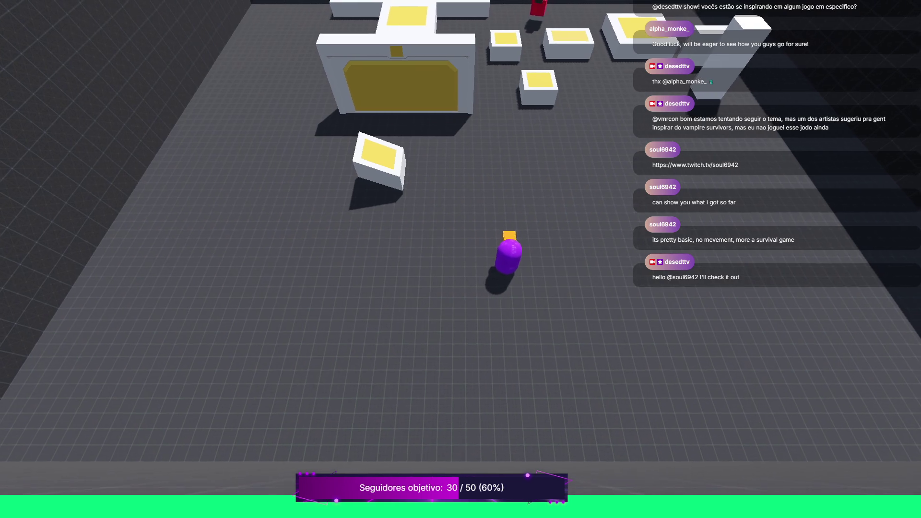
key("d")
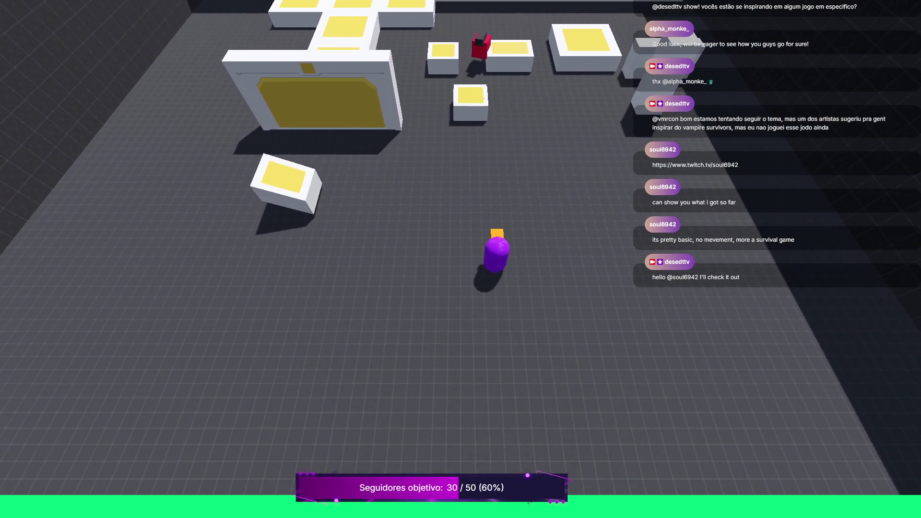
key("a")
key("w")
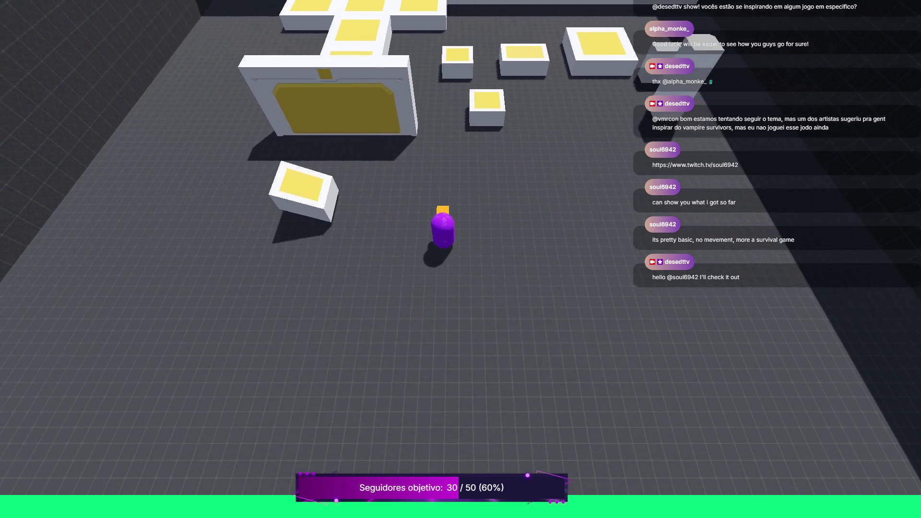
key("w")
key("a")
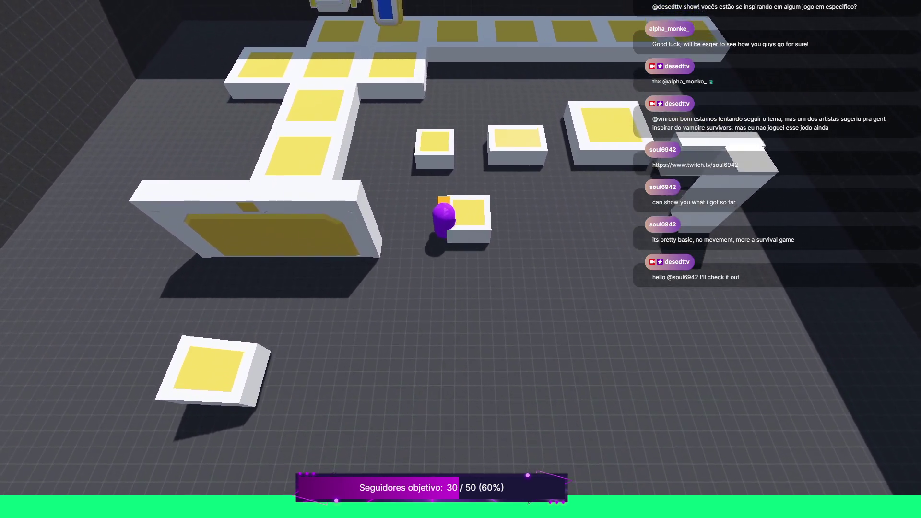
key("a")
key("w")
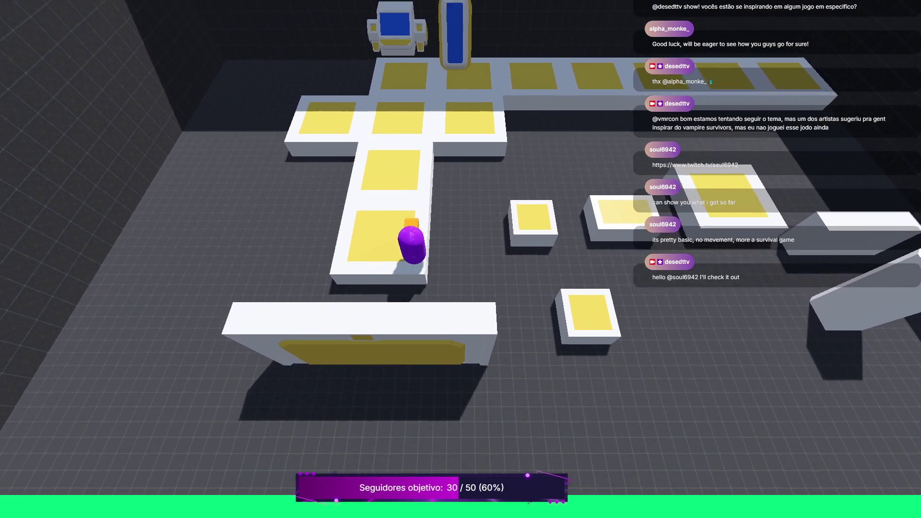
key("w")
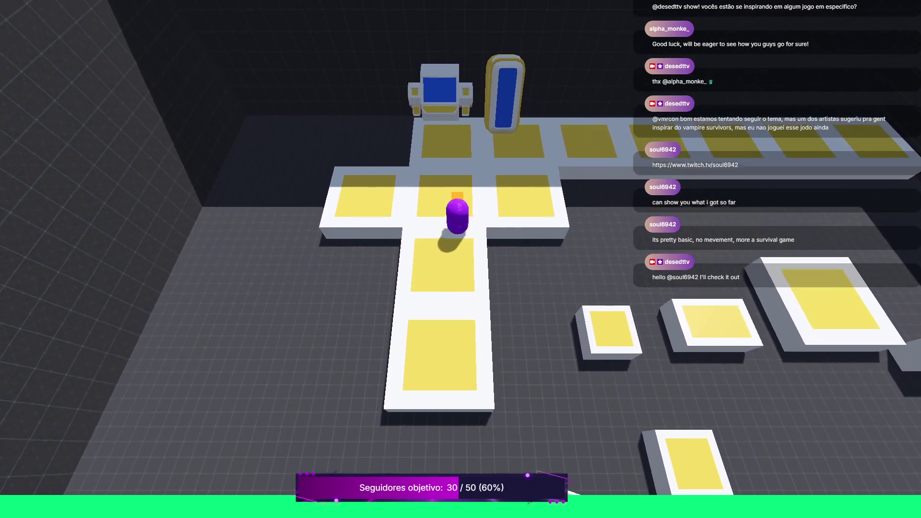
key("w")
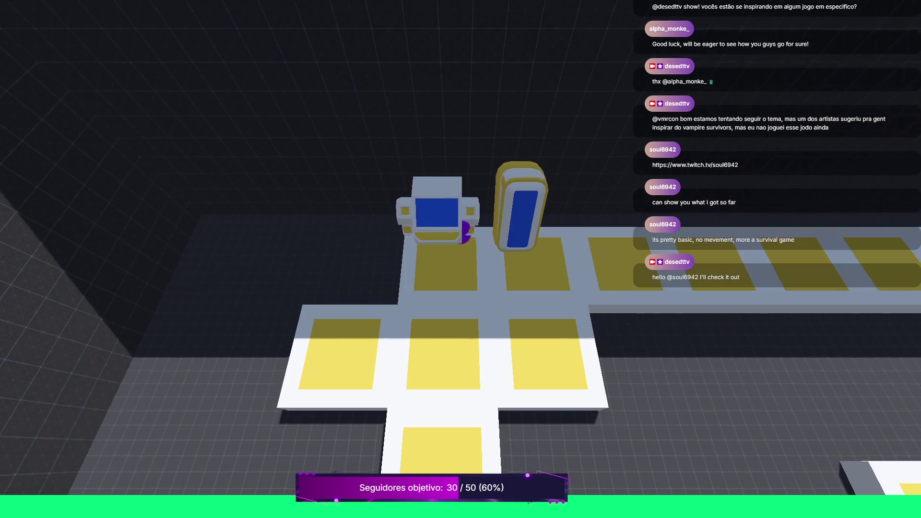
key("w")
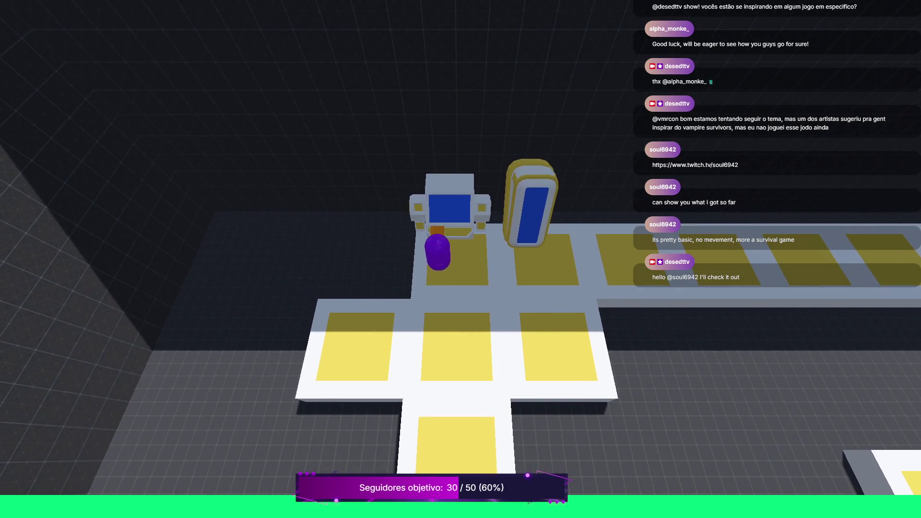
Walk back off the platform, move around beside it, then close the game with Alt+F4
key("s")
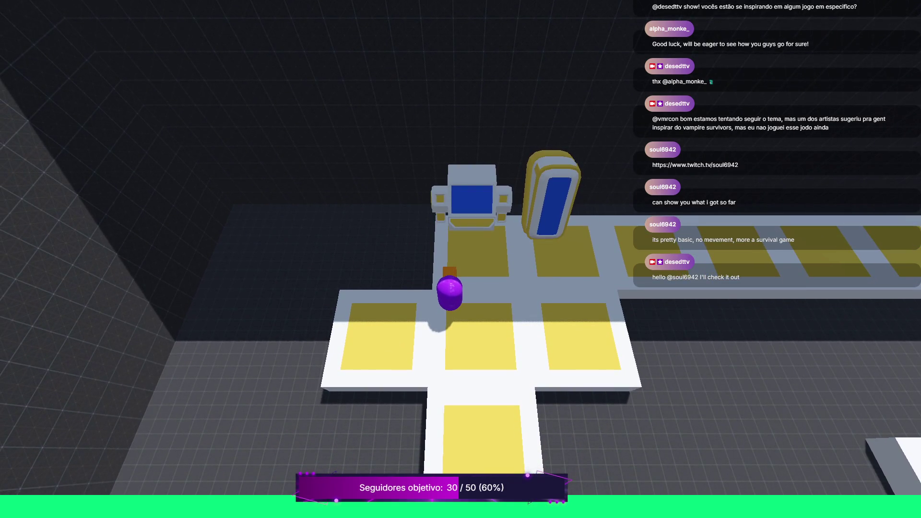
key("s")
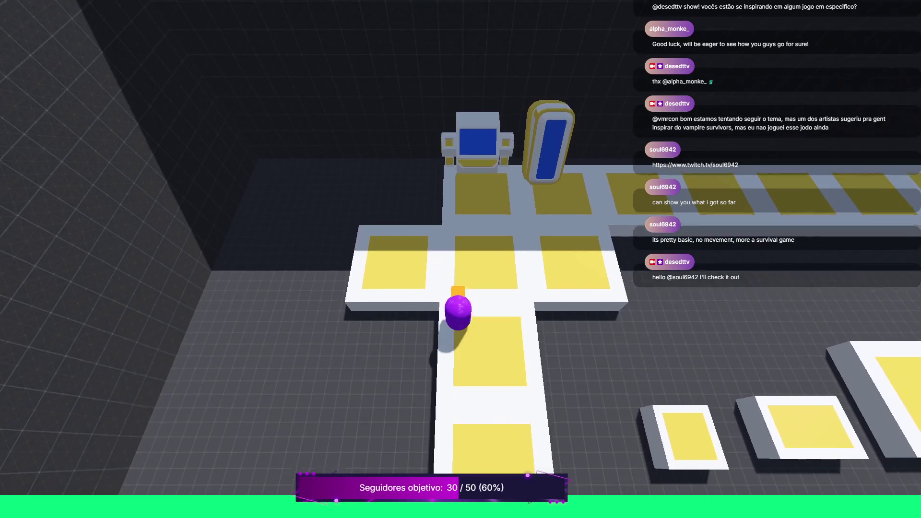
key("d")
key("a")
key("d")
key("a")
key("w")
key("s")
key("d")
key("w")
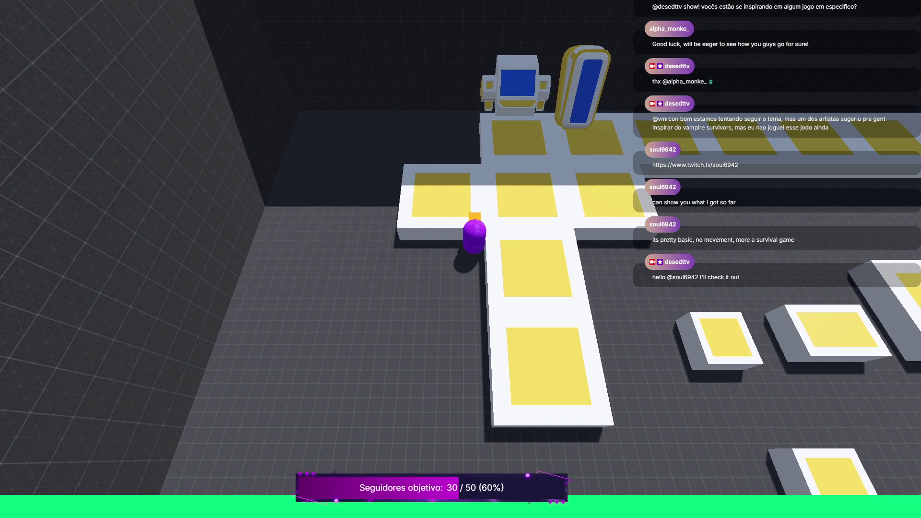
key("alt+F4")
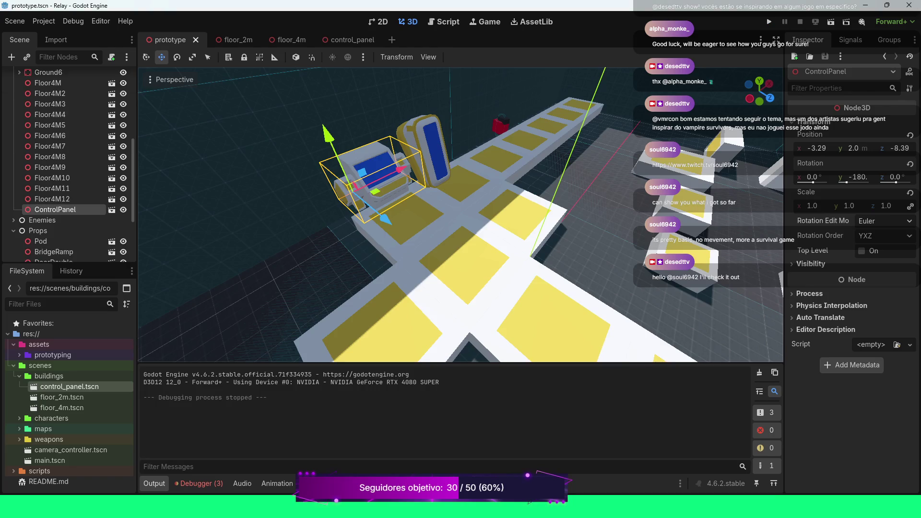
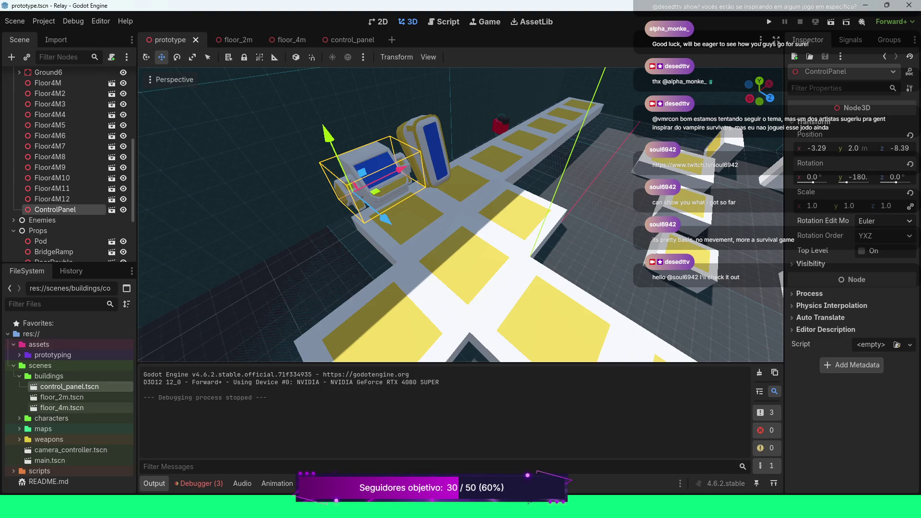
Collapse the Ground node's children in the Scene dock
scroll(72, 159, "up", 5)
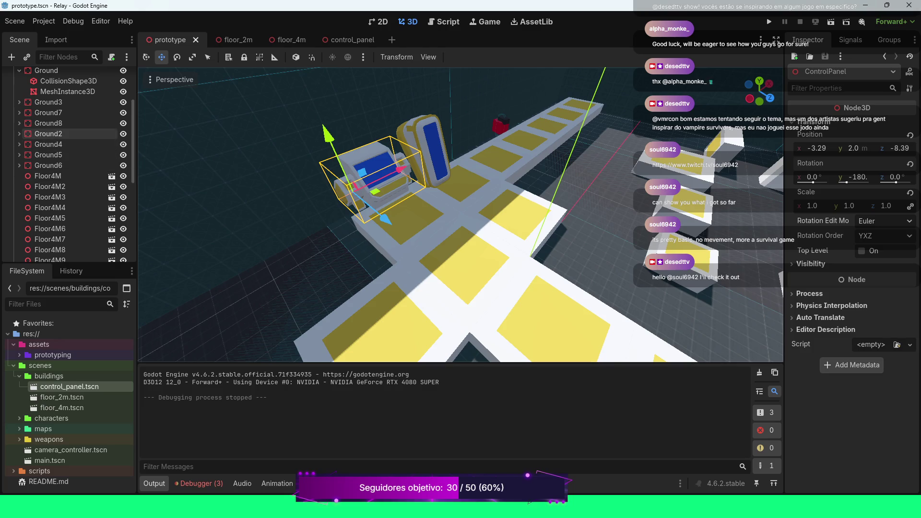
scroll(72, 135, "up", 1)
left_click(19, 94)
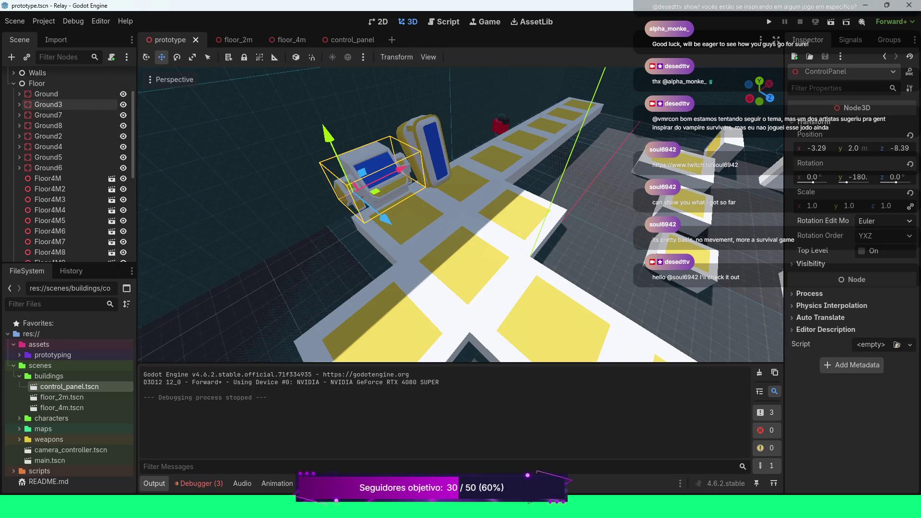
scroll(70, 110, "down", 2)
scroll(70, 118, "down", 1)
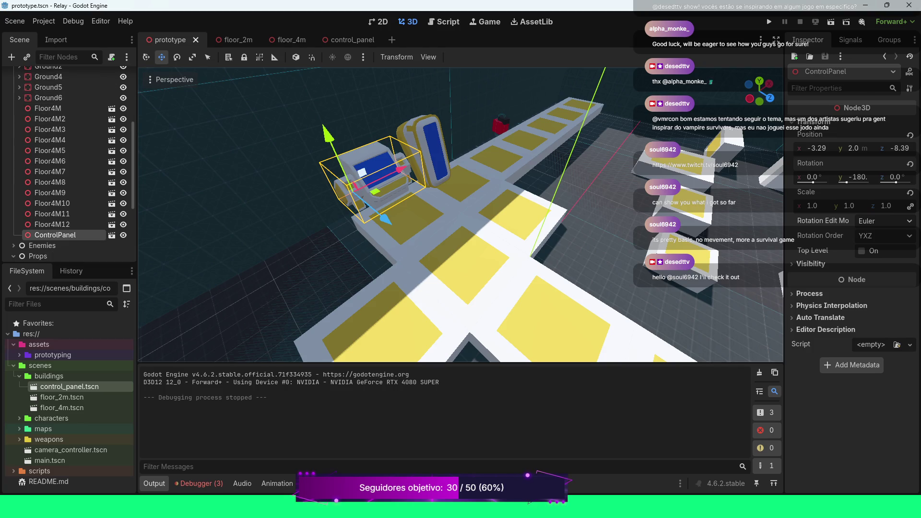
Keep the ControlPanel name unchanged and switch to the control_panel scene tab
key("F2")
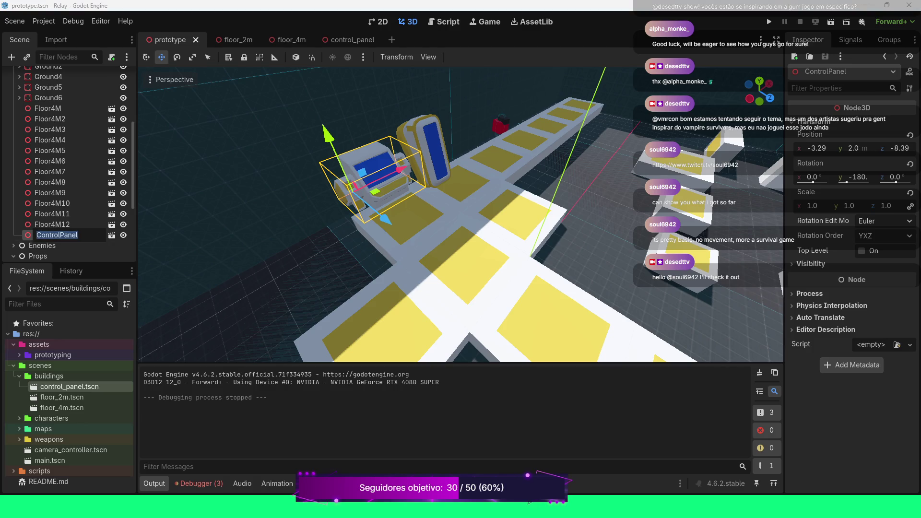
key("Escape")
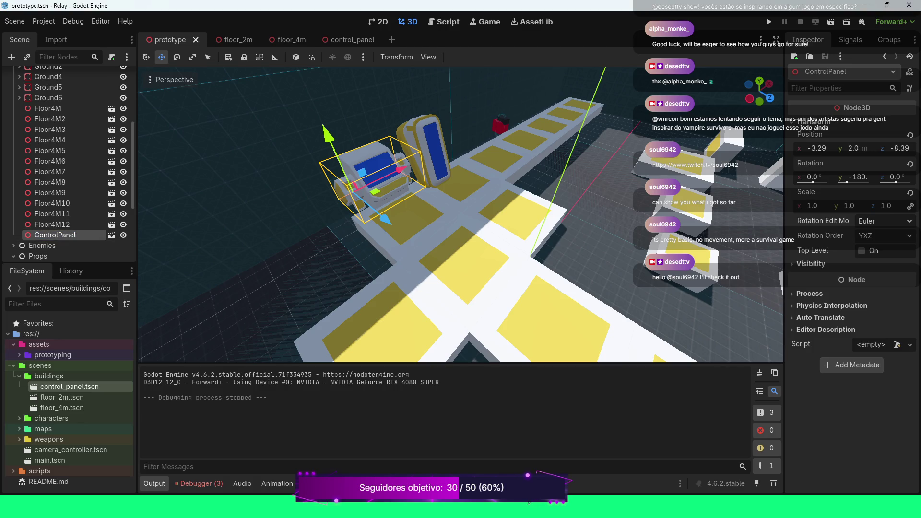
key("F2")
left_click(78, 235)
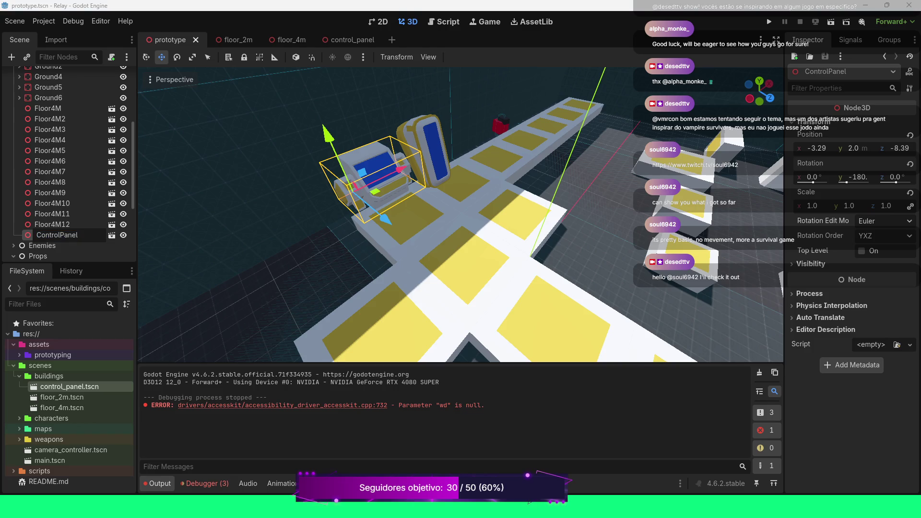
key("Return")
left_click(111, 235)
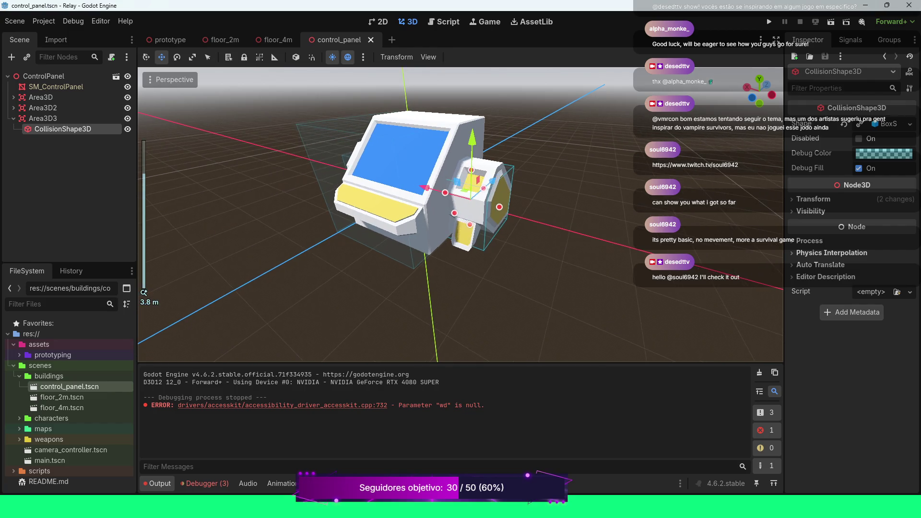
Delete the Area3D, Area3D2 and Area3D3 nodes together, confirming the deletion
scroll(460, 213, "up", 3)
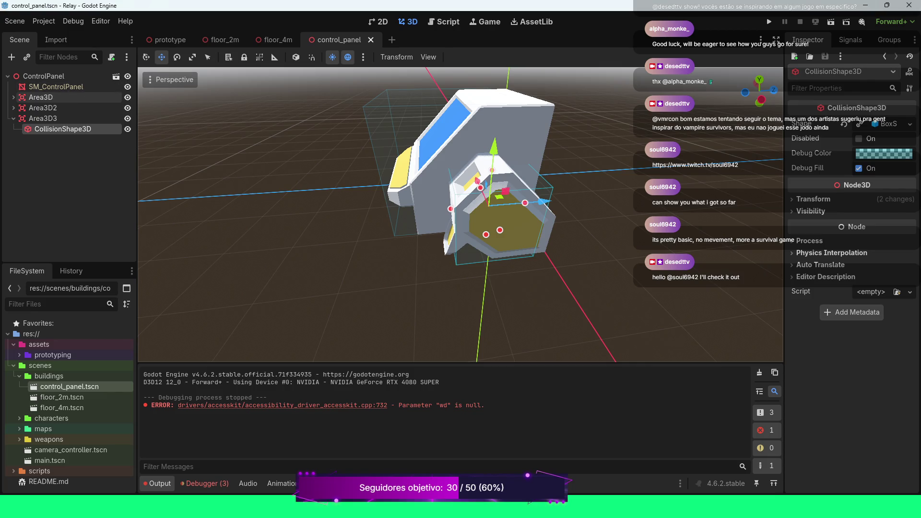
left_click(41, 97)
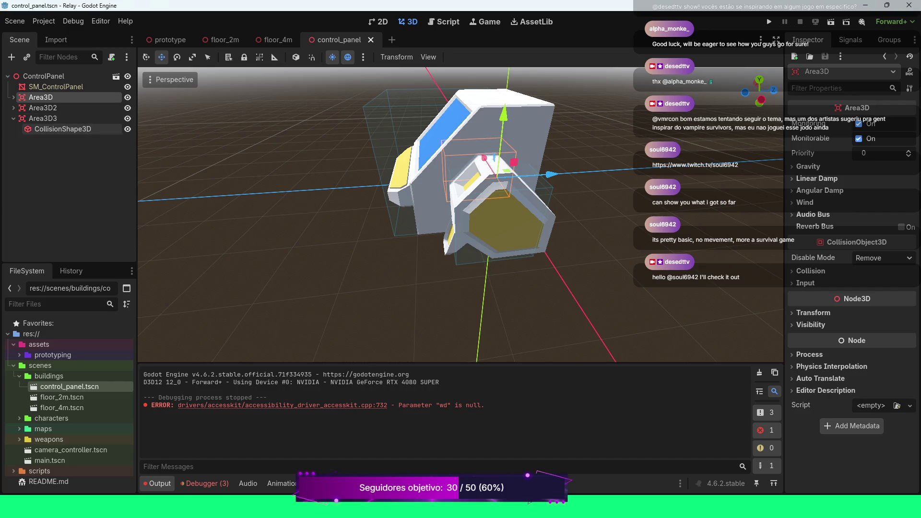
left_click(13, 119)
left_click(42, 119, "shift")
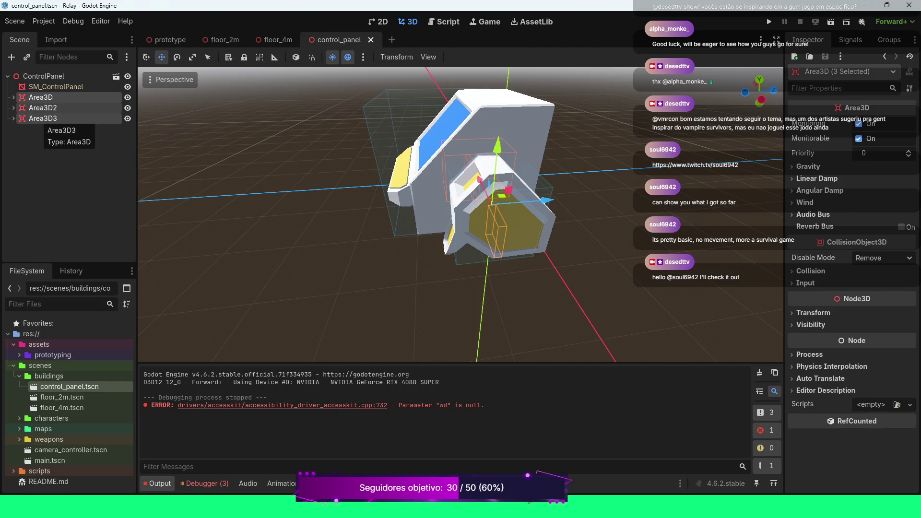
key("Delete")
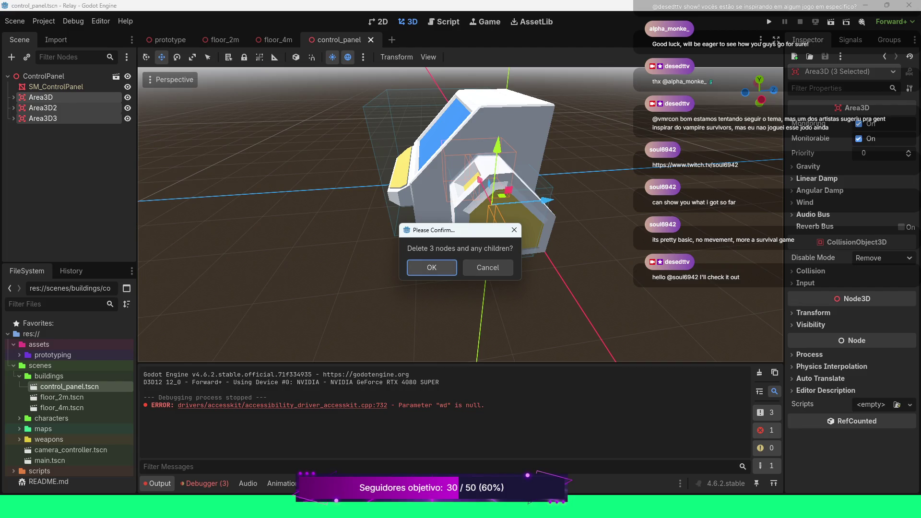
left_click(418, 265)
left_click(65, 75)
Add a StaticBody3D child under the ControlPanel root
right_click(64, 76)
left_click(91, 85)
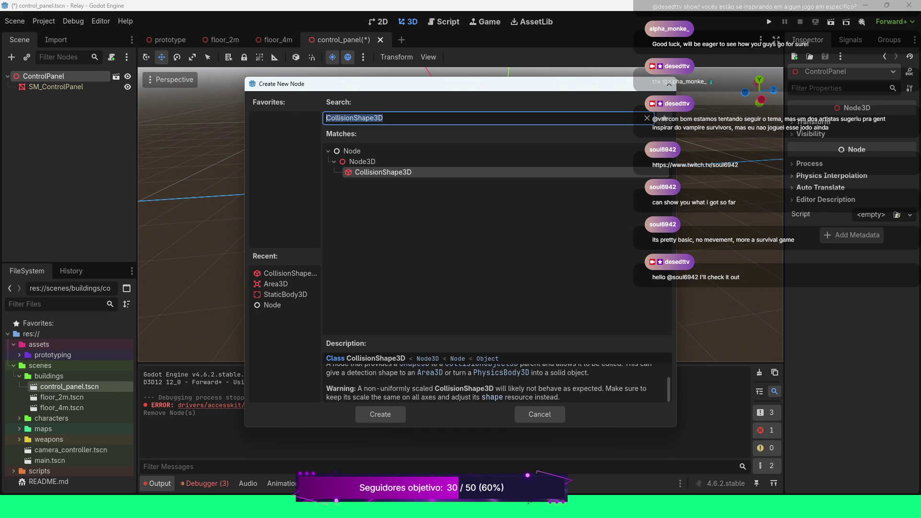
left_click(285, 294)
left_click(380, 414)
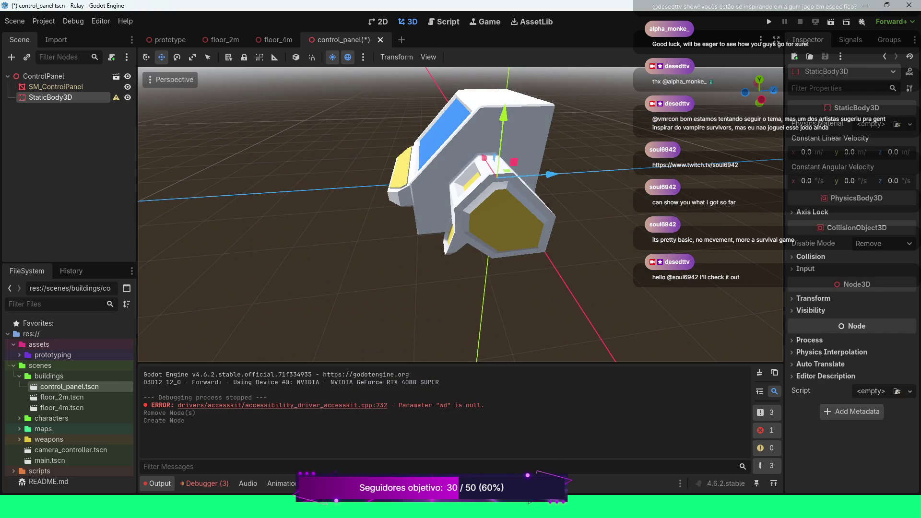
Give the StaticBody3D a CollisionShape3D with a new BoxShape3D scaled to 2.0
right_click(83, 97)
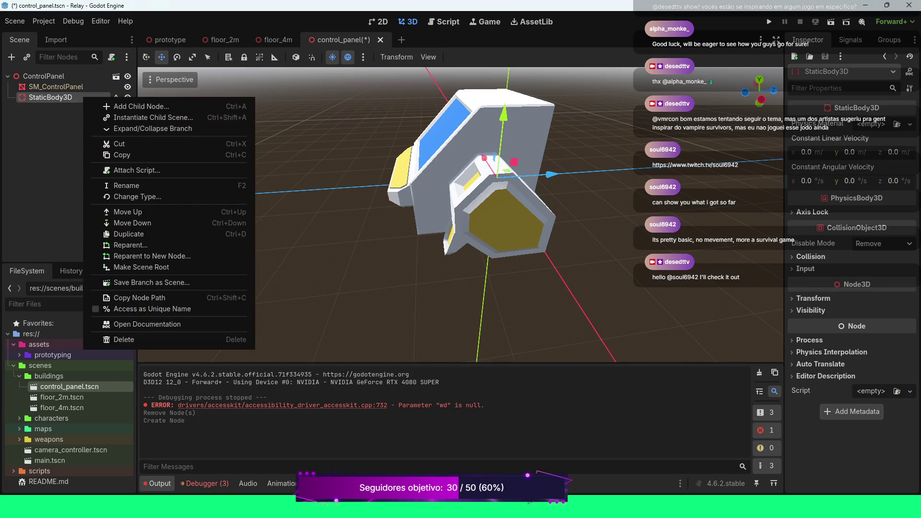
left_click(115, 106)
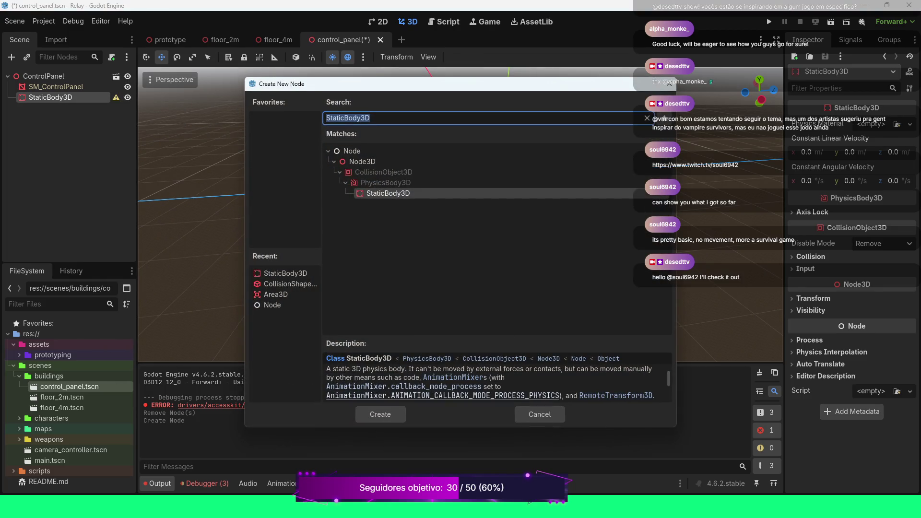
left_click(285, 284)
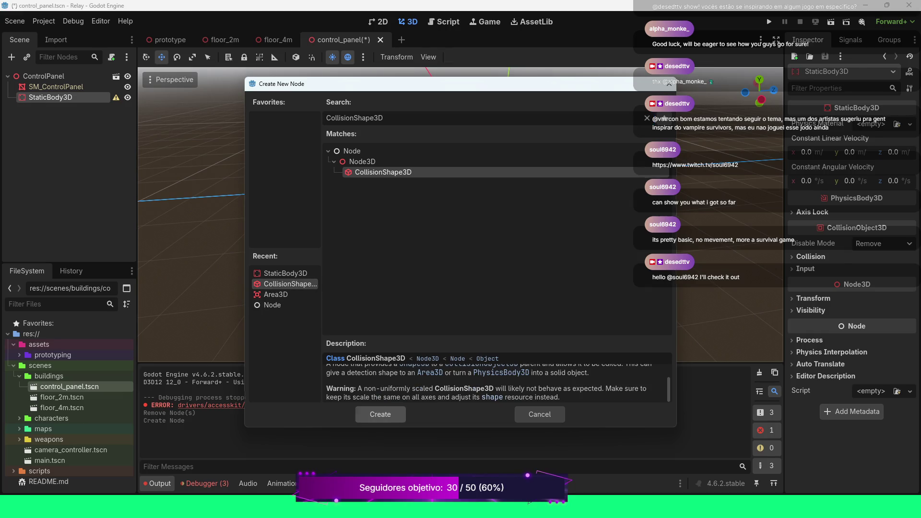
left_click(380, 414)
left_click(910, 124)
left_click(845, 173)
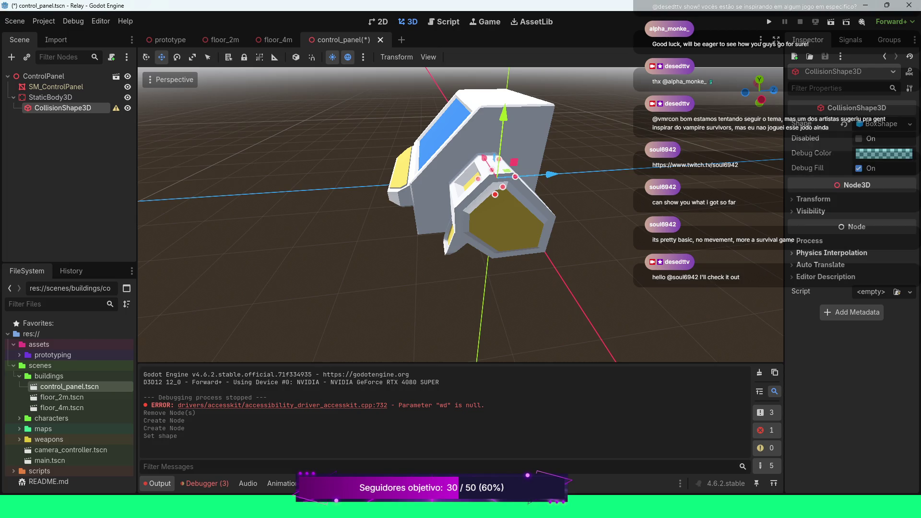
left_click(814, 198)
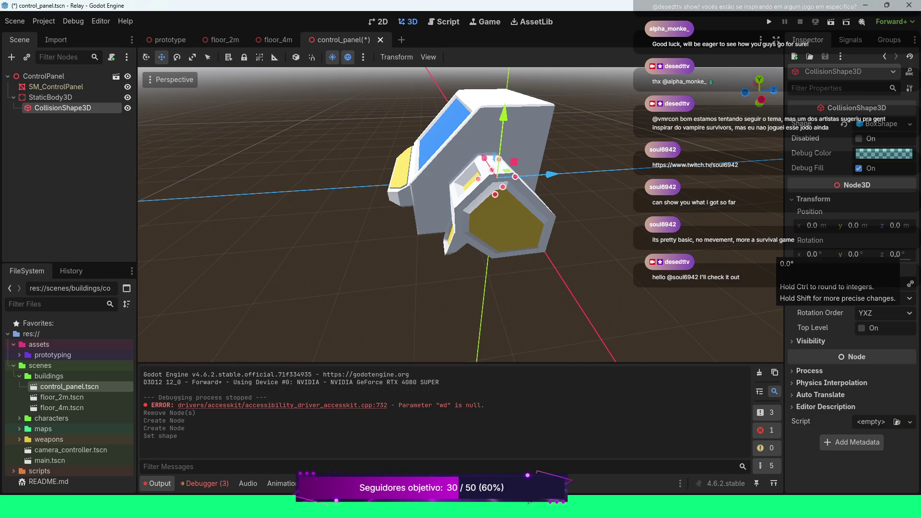
key("Return")
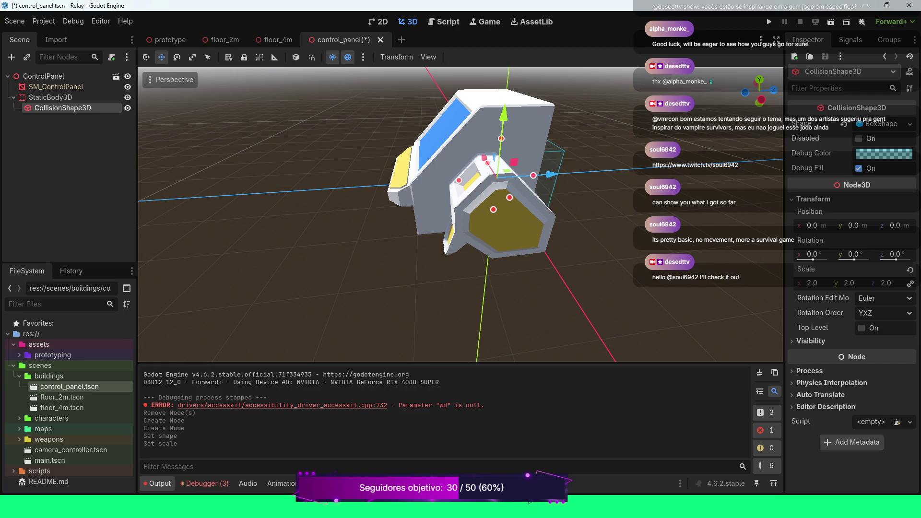
Move the collision box back along Z and stretch it upward over the panel
left_click_drag(550, 174, 509, 178)
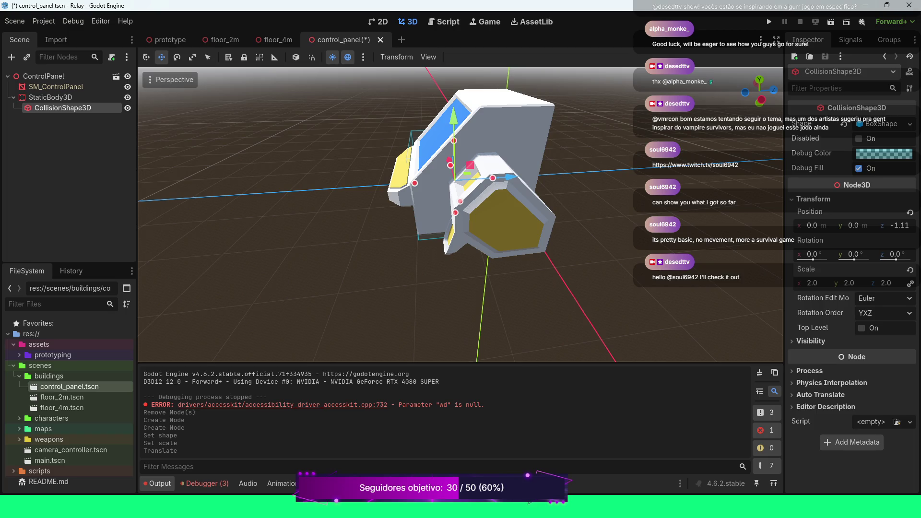
left_click_drag(460, 216, 576, 202)
scroll(460, 215, "down", 3)
scroll(461, 216, "up", 2)
scroll(461, 216, "up", 2)
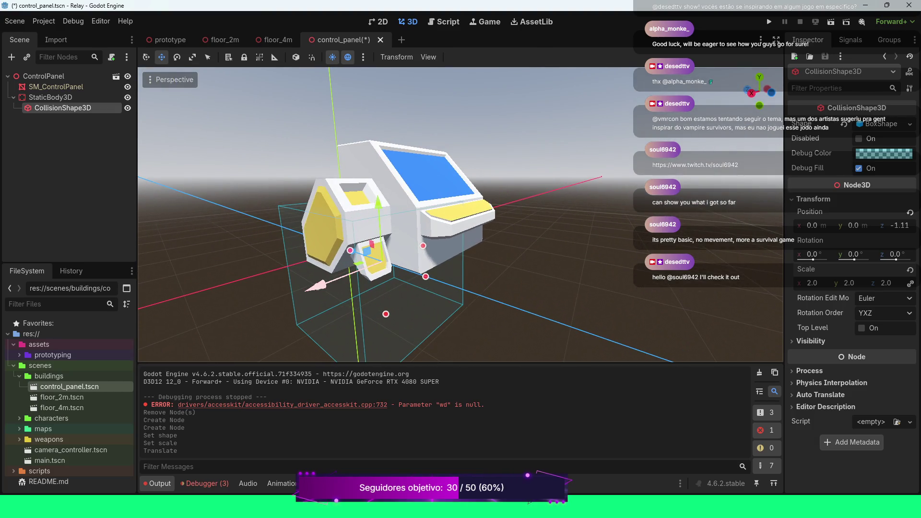
mouse_move(372, 214)
left_mouse_down()
mouse_move(373, 127)
mouse_move(379, 211)
mouse_move(471, 211)
left_mouse_up()
scroll(378, 211, "down", 3)
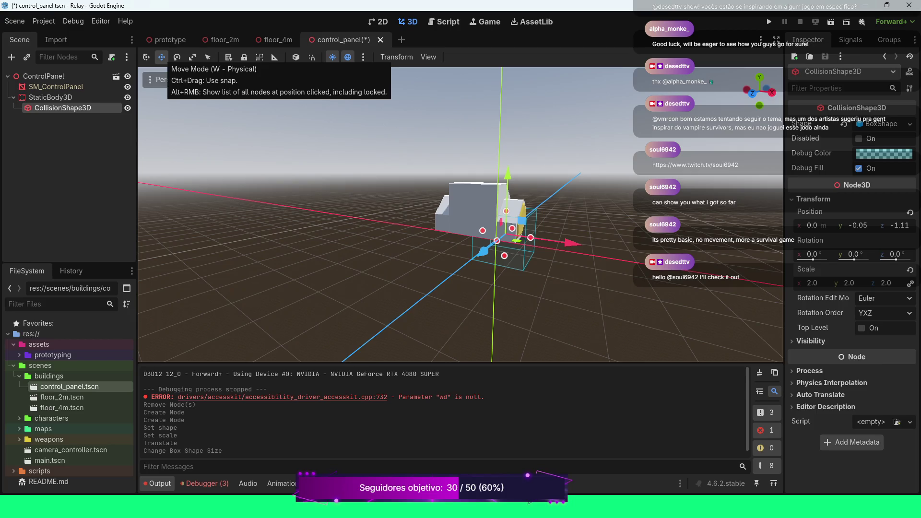
Shift and raise the box to -0.99, 1.019, -1.11, save, and return to prototype
left_click_drag(569, 243, 549, 240)
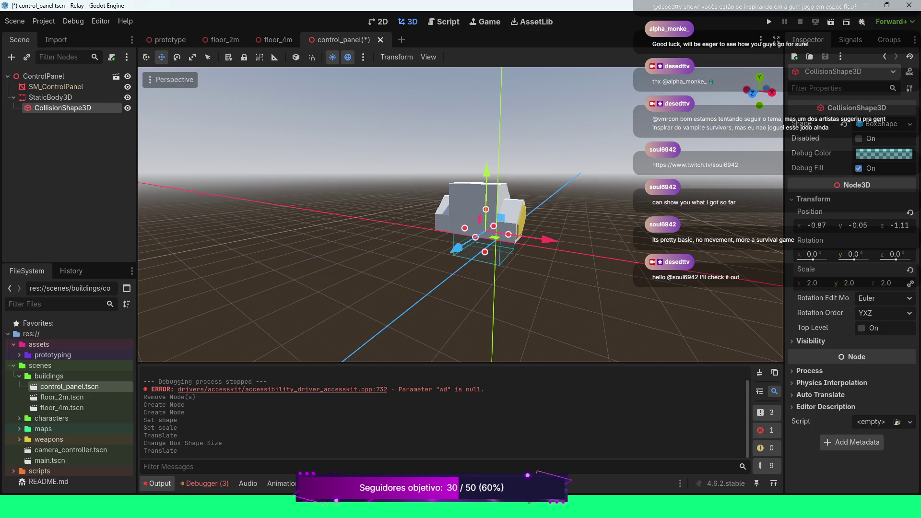
left_click_drag(548, 239, 599, 216)
mouse_move(412, 184)
left_mouse_down()
mouse_move(409, 140)
mouse_move(446, 139)
left_mouse_up()
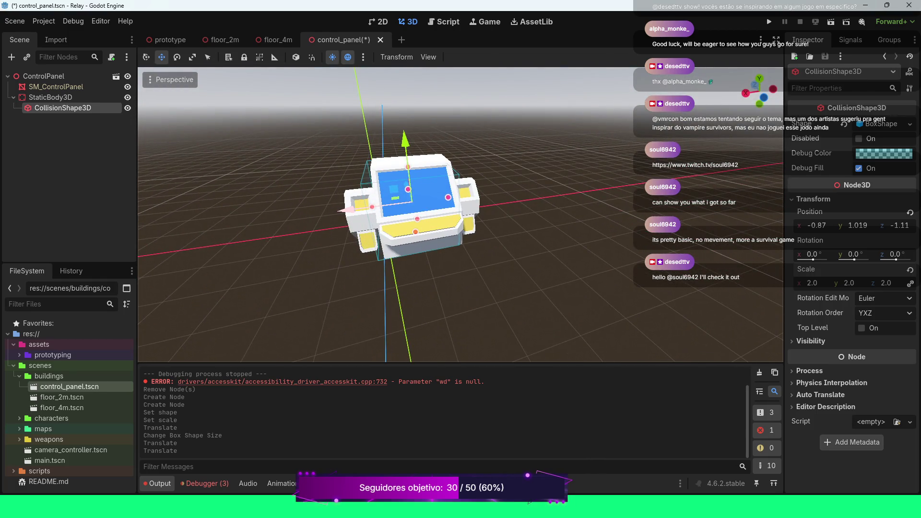
left_click_drag(347, 210, 581, 206)
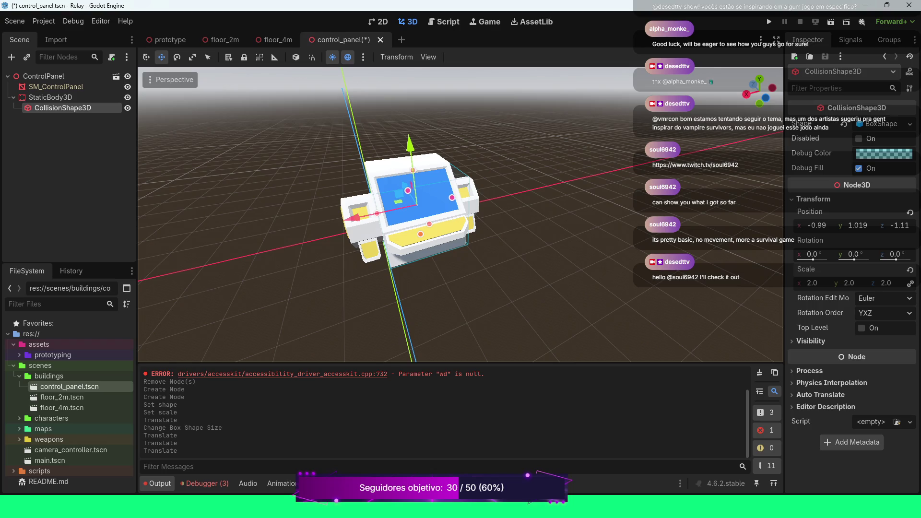
left_click_drag(580, 206, 658, 206)
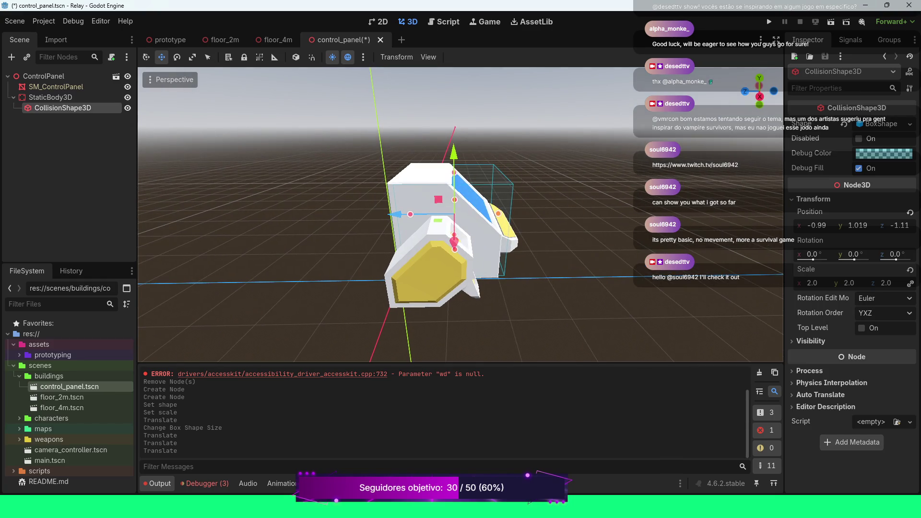
key("ctrl+s")
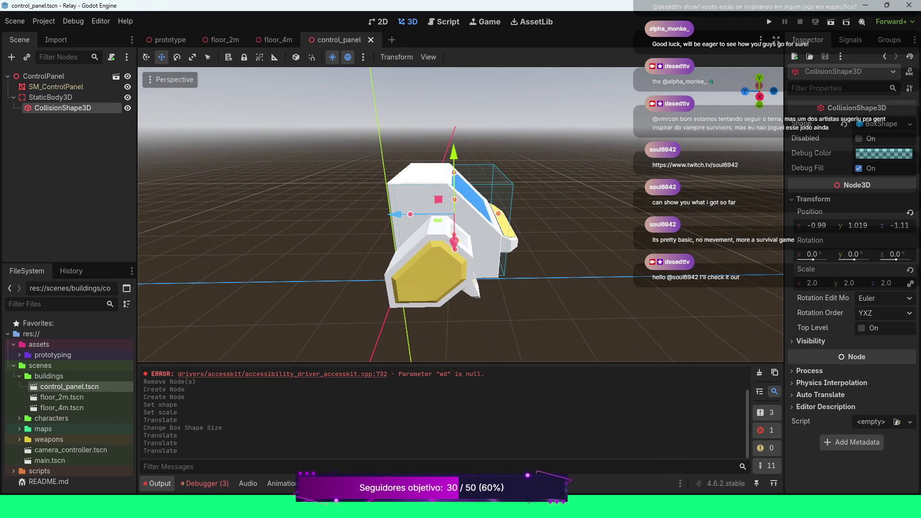
left_click(170, 39)
scroll(461, 214, "up", 4)
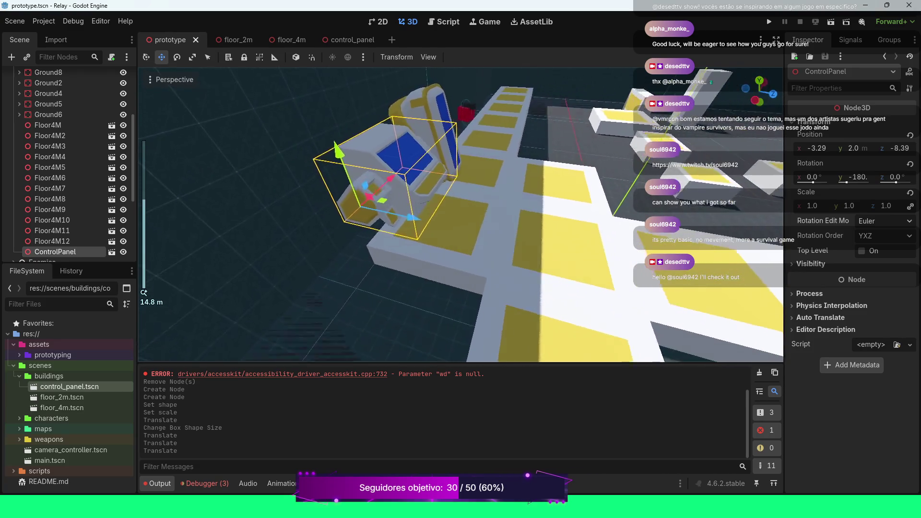
left_click_drag(460, 215, 479, 215)
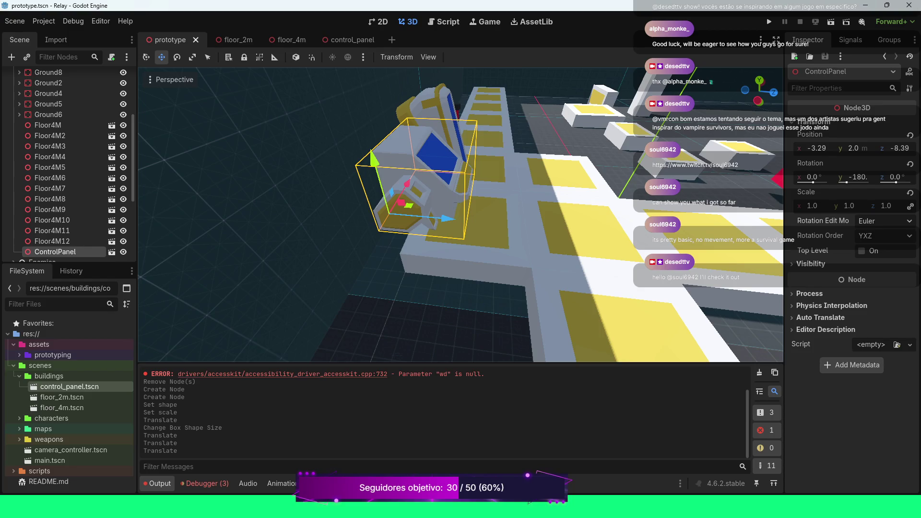
scroll(460, 214, "down", 2)
left_click_drag(406, 239, 414, 246)
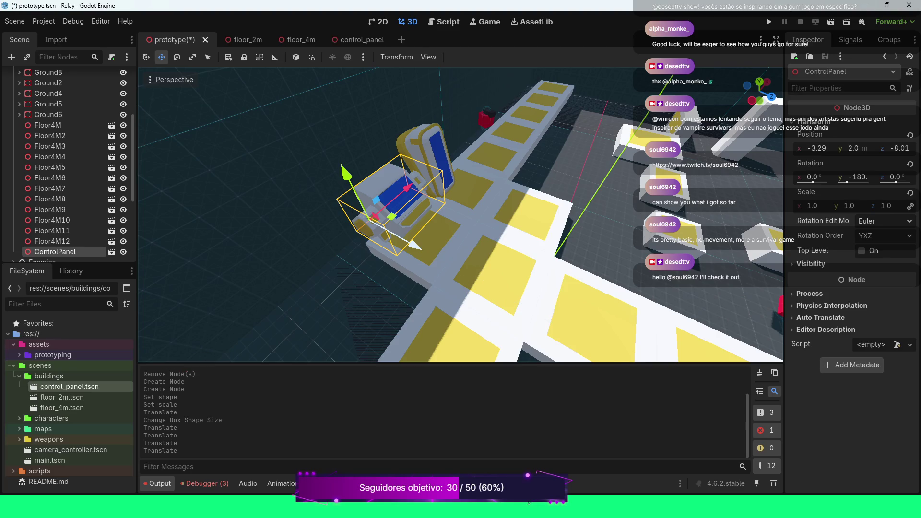
Run the game with F5 and walk the player up the raised walkway toward the pod
key("F5")
key("w")
key("a")
key("d")
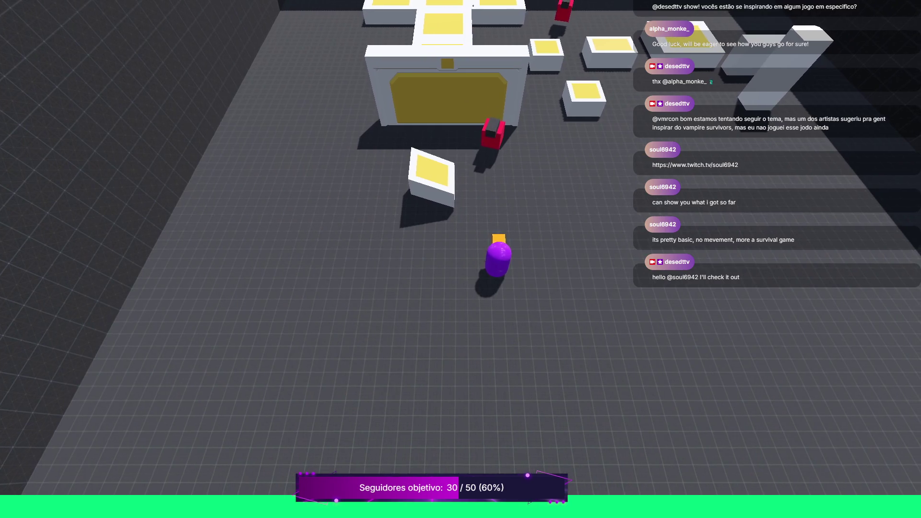
key("d")
key("d")
key("w")
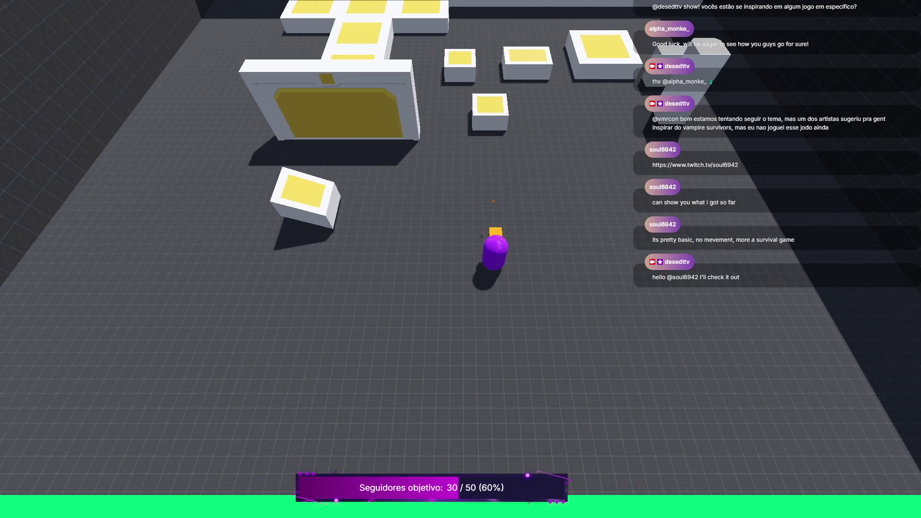
key("w")
key("a")
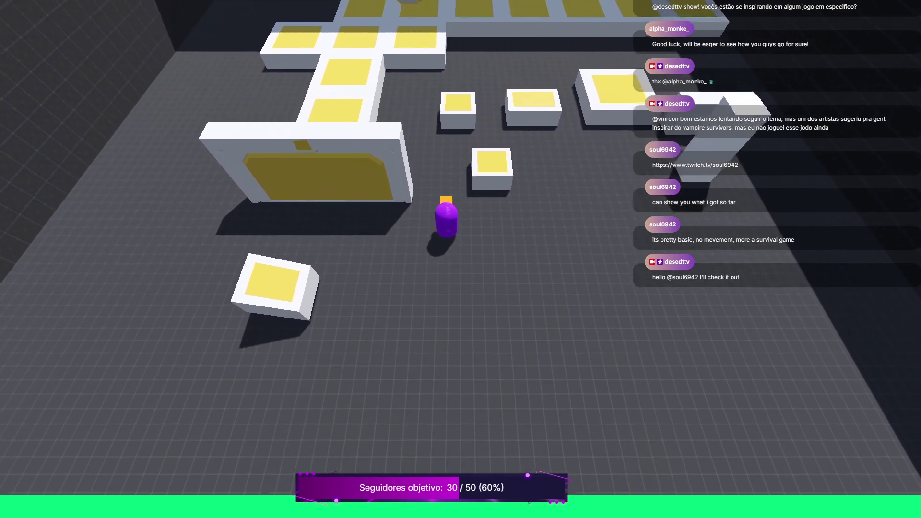
key("w")
key("a")
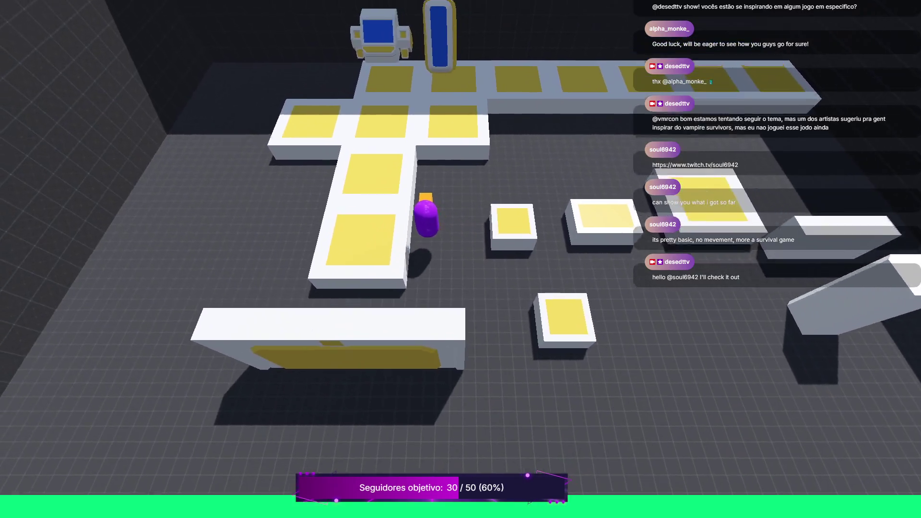
key("w")
key("a")
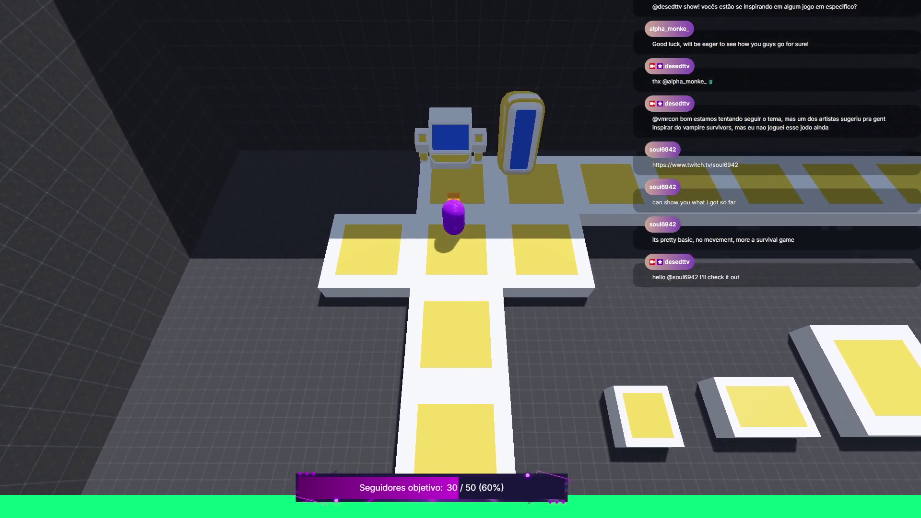
Walk the player around the control panel and under the pod, then stop the game with F8
key("a")
key("s")
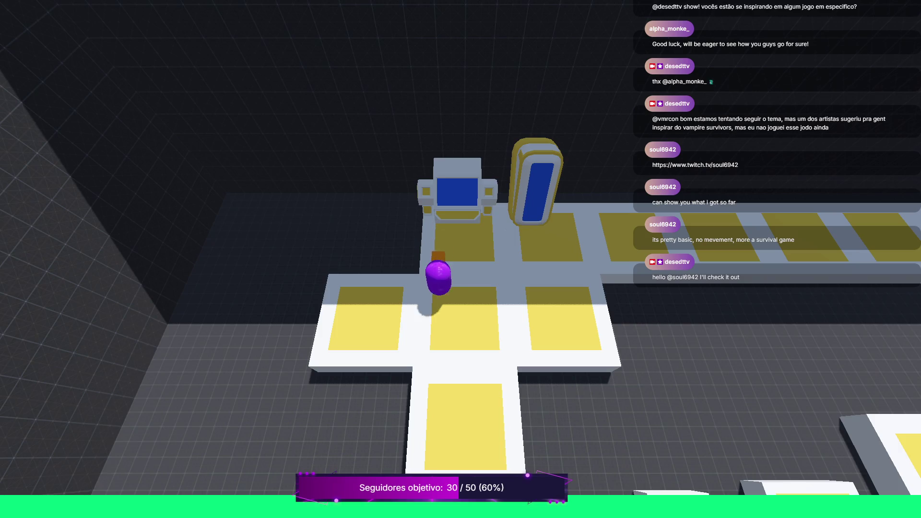
key("w")
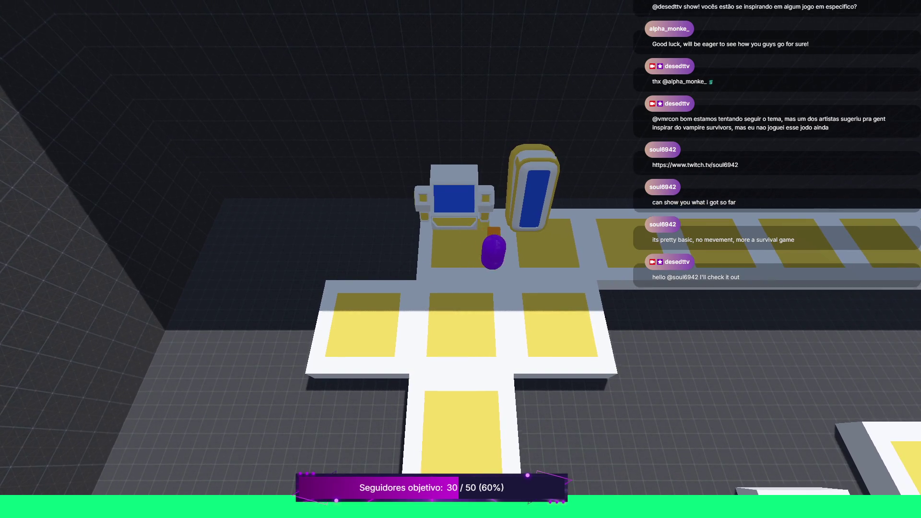
key("d")
key("s")
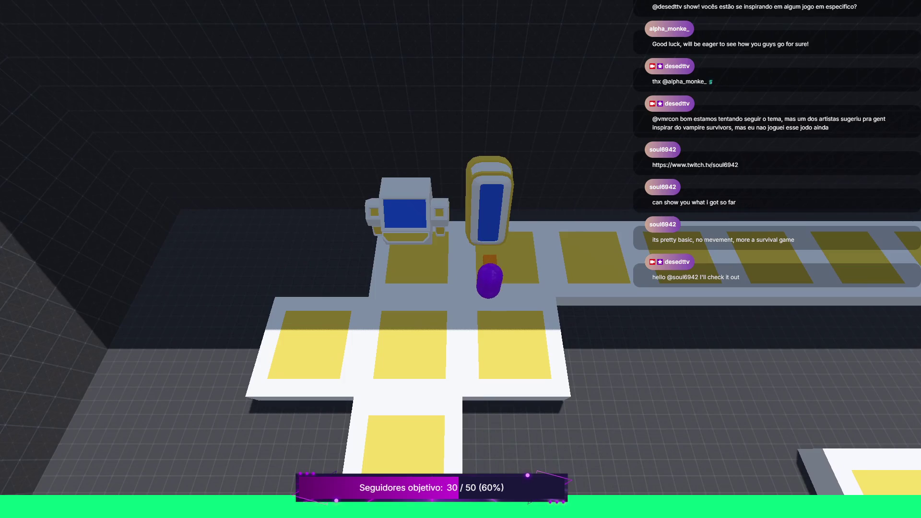
key("a")
key("s")
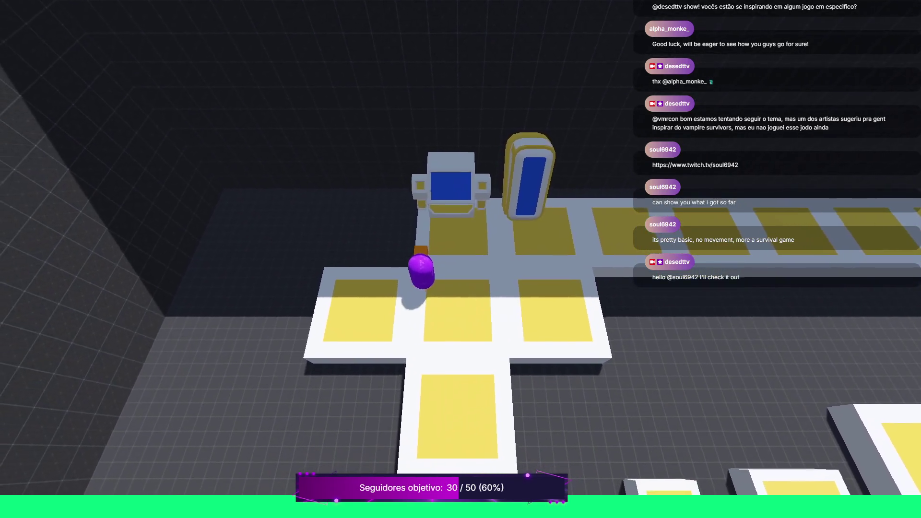
key("s")
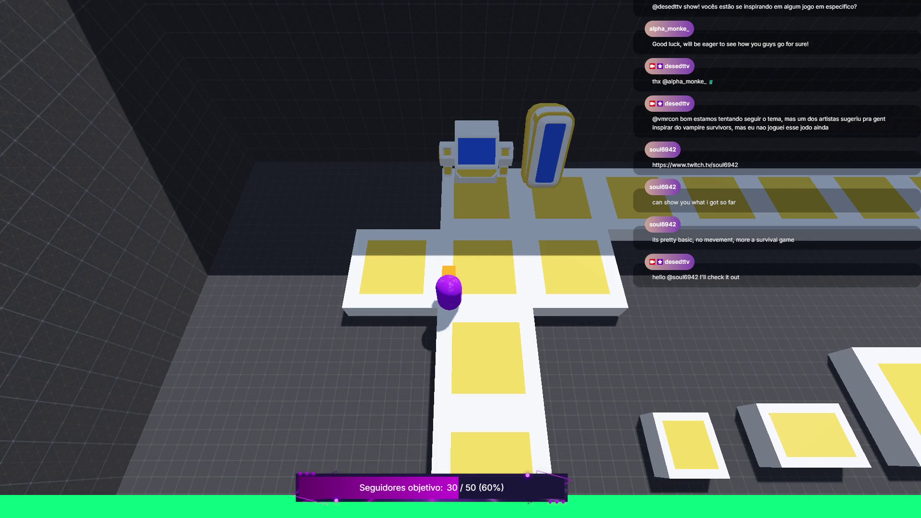
key("d")
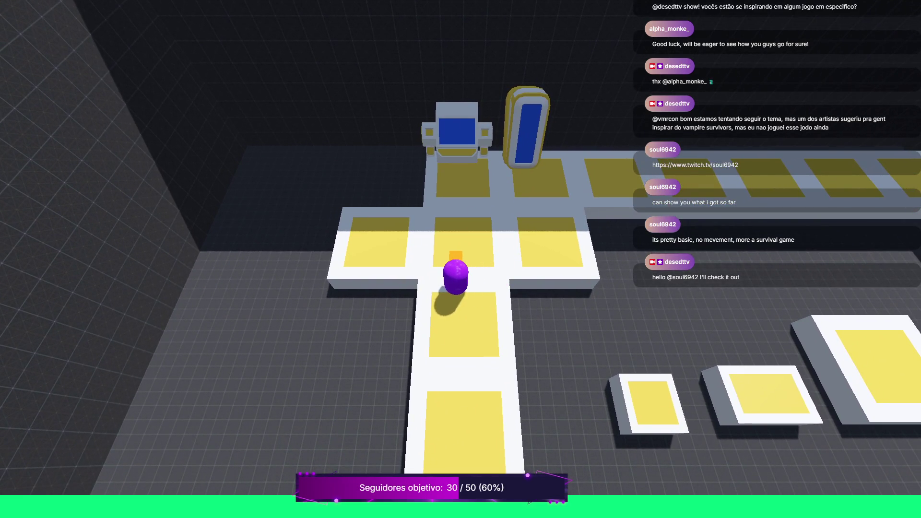
key("w")
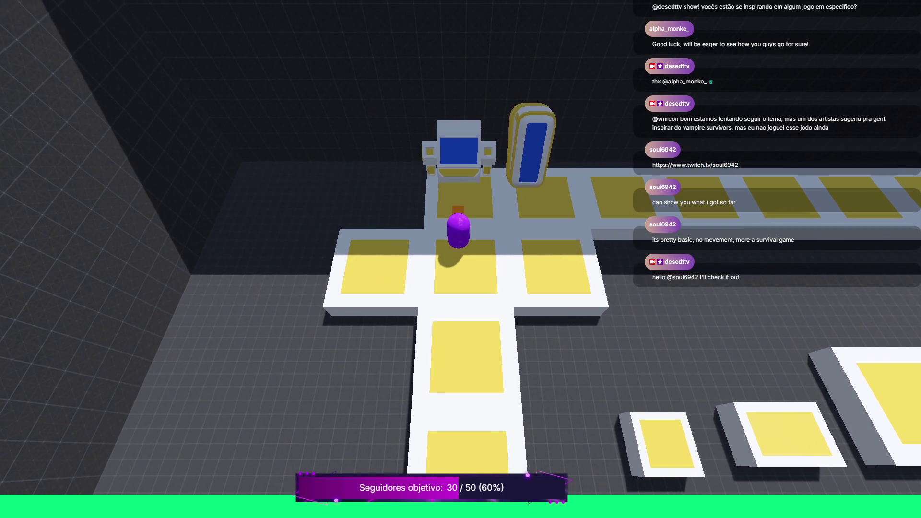
key("s")
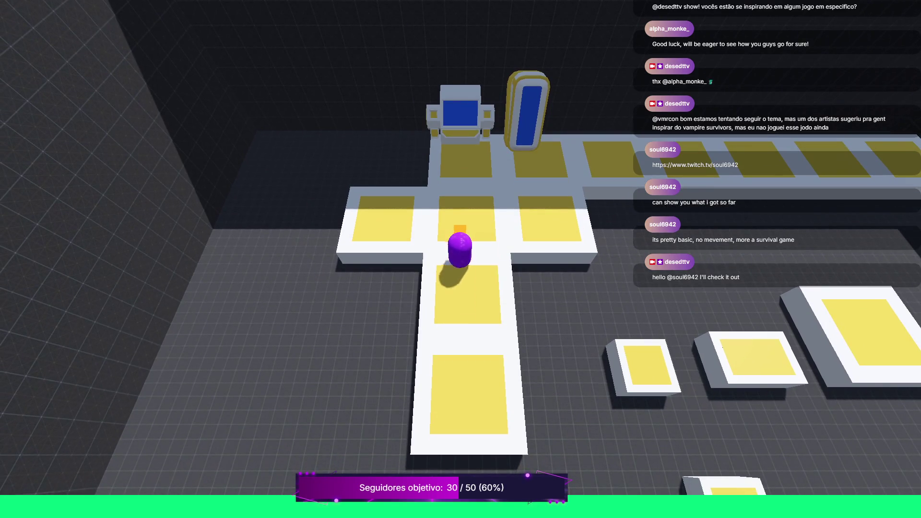
key("w")
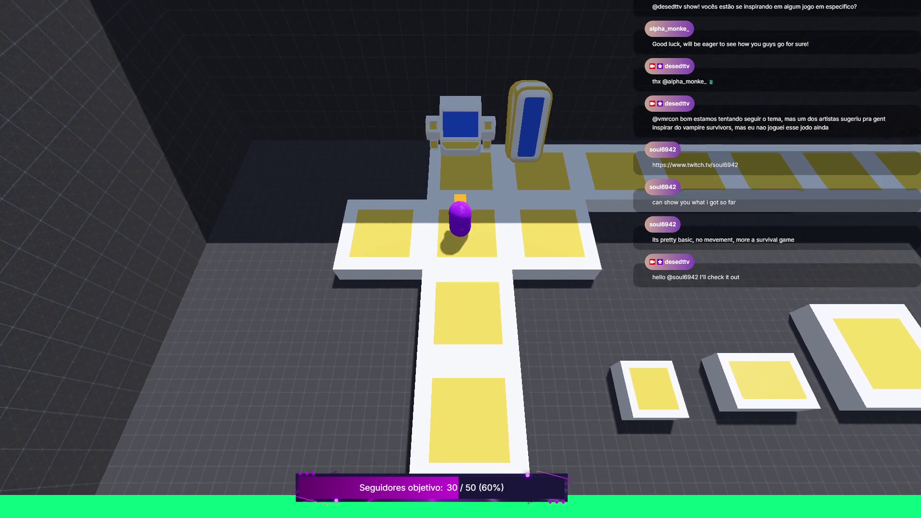
key("s")
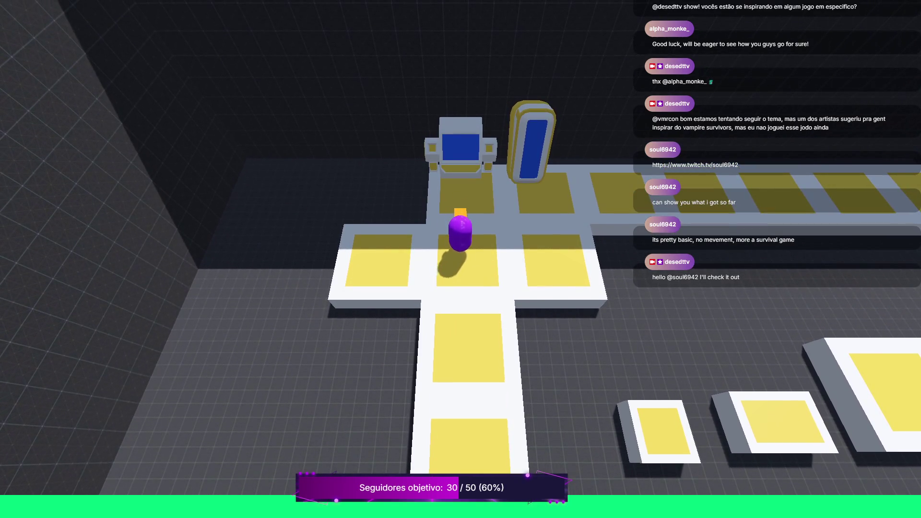
key("a")
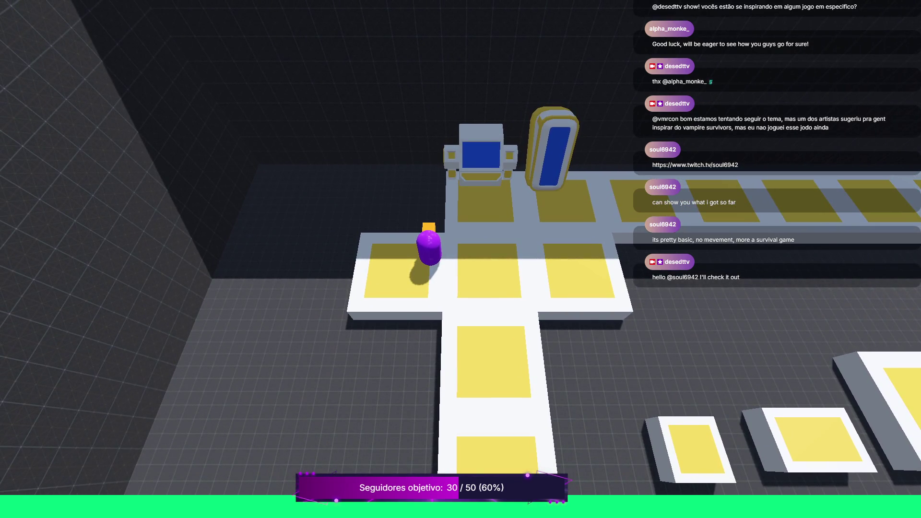
key("F8")
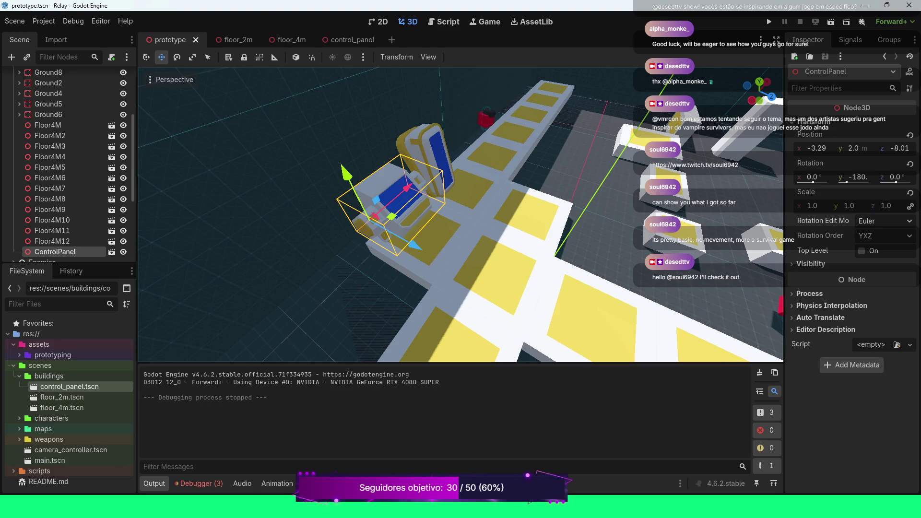
Fly and orbit the camera over the level around the control panel, zooming out to survey it
key("w")
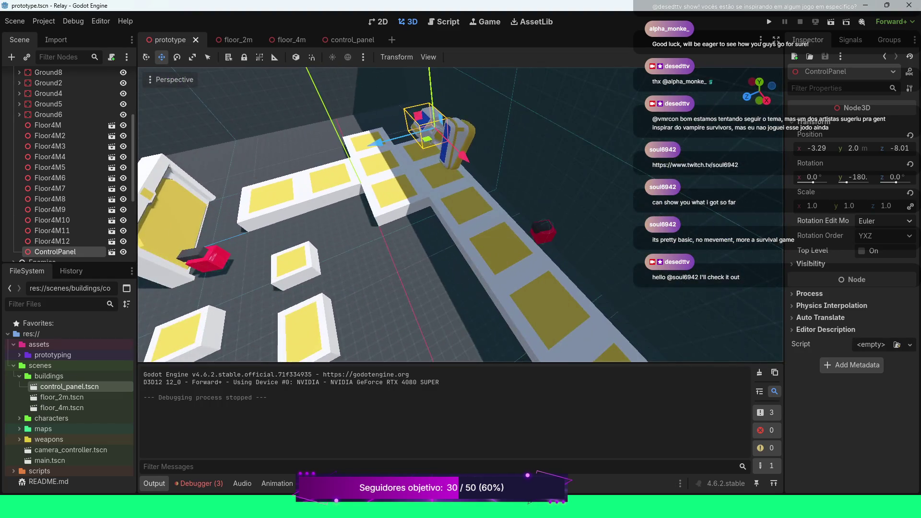
scroll(460, 214, "down", 3)
key("w")
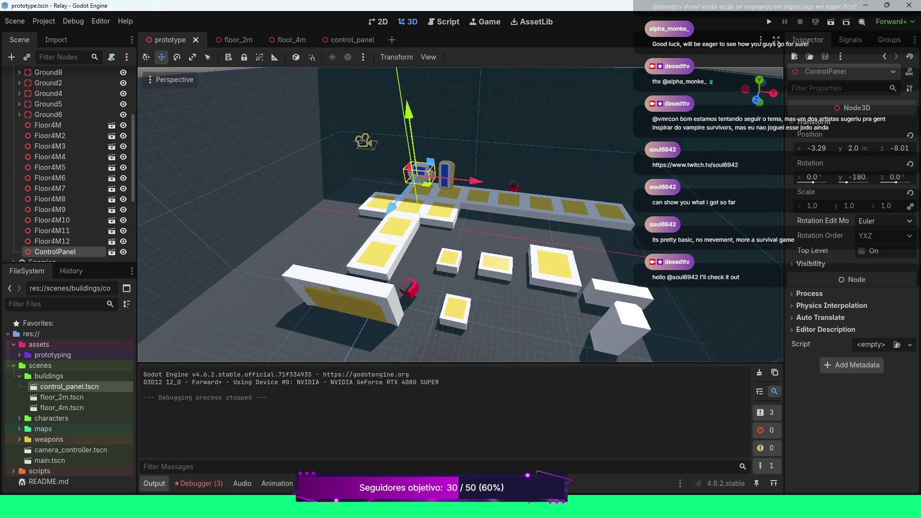
scroll(461, 214, "up", 2)
scroll(460, 215, "up", 2)
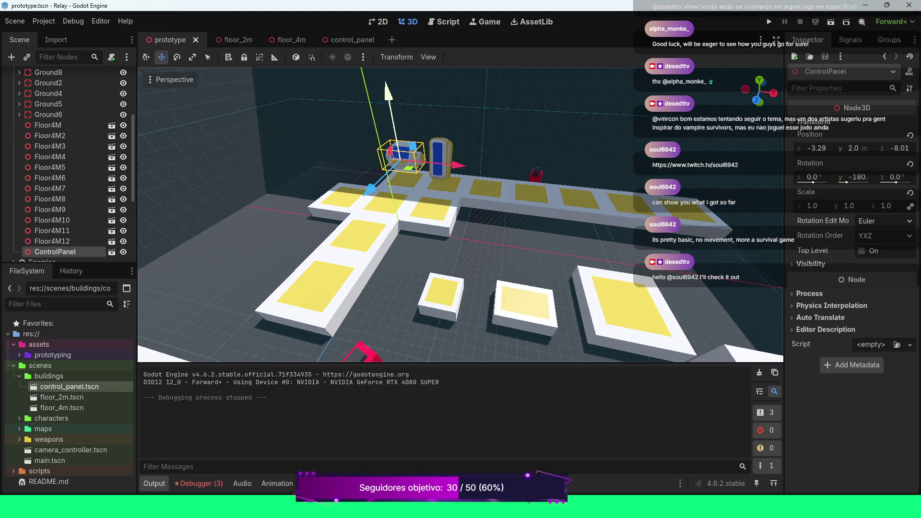
scroll(461, 215, "down", 3)
left_click_drag(461, 215, 381, 234)
scroll(382, 234, "up", 4)
scroll(461, 214, "down", 4)
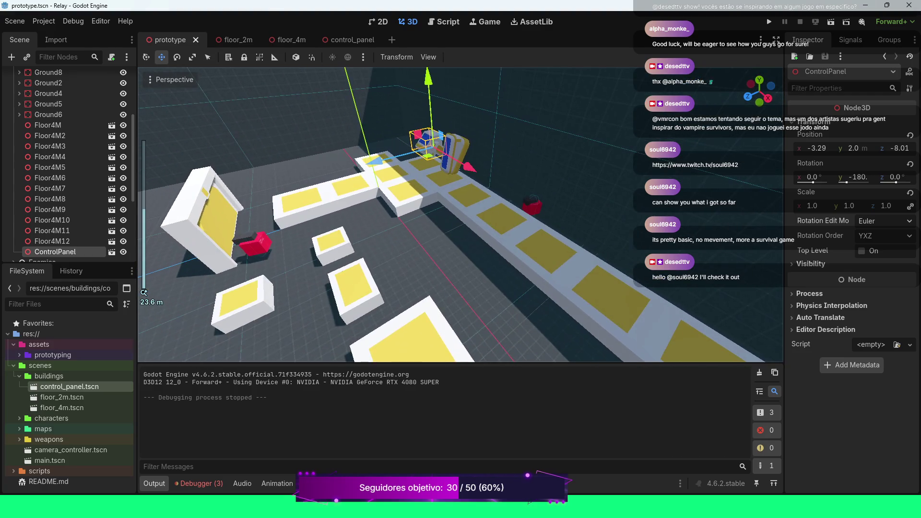
mouse_move(461, 215)
left_mouse_down()
mouse_move(462, 257)
mouse_move(482, 266)
mouse_move(458, 238)
left_mouse_up()
scroll(481, 264, "down", 3)
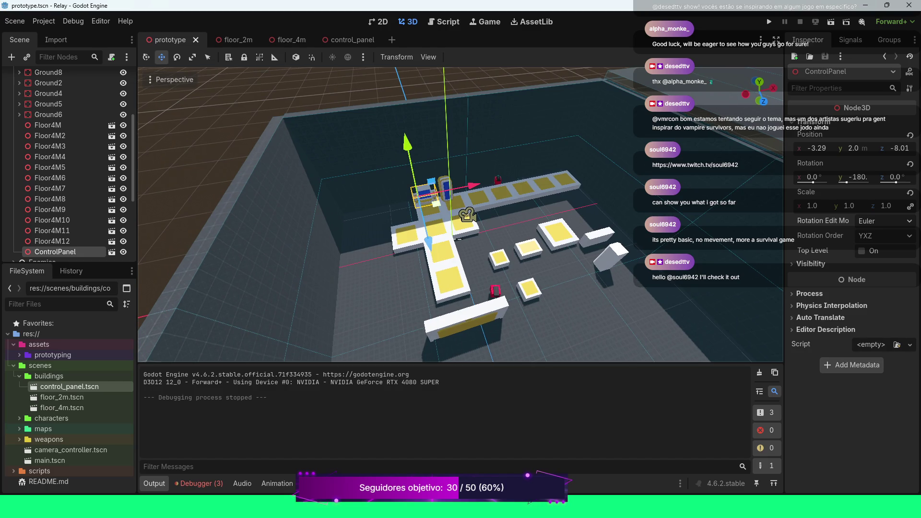
scroll(458, 238, "down", 2)
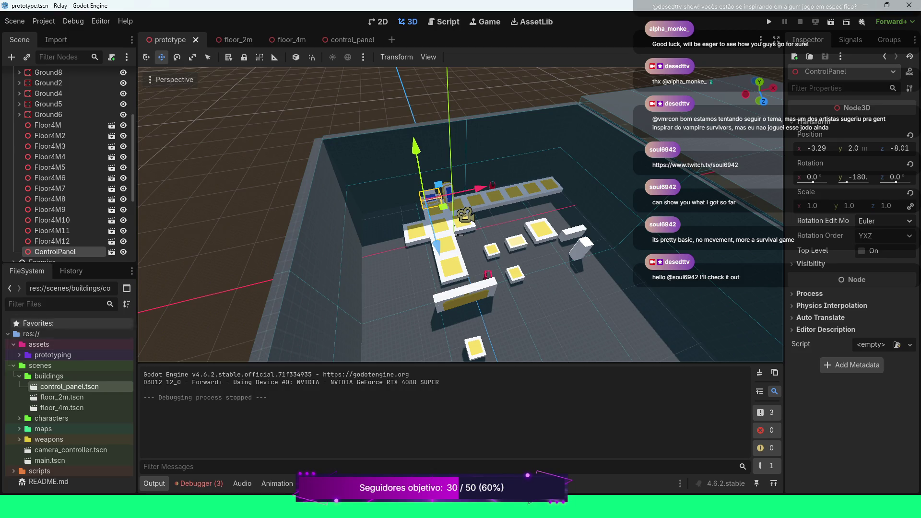
scroll(72, 173, "down", 4)
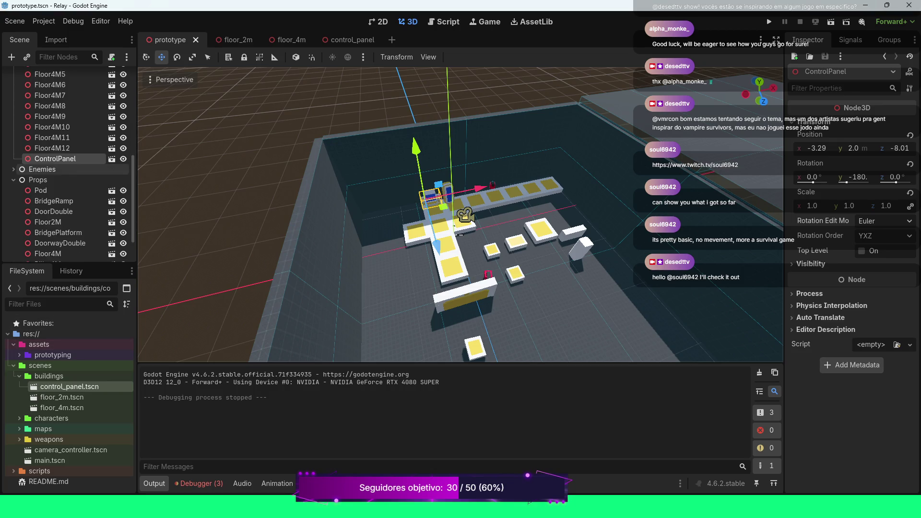
Start instancing a scene under the Pod node, cancel it, and reselect Pod
left_click(41, 190)
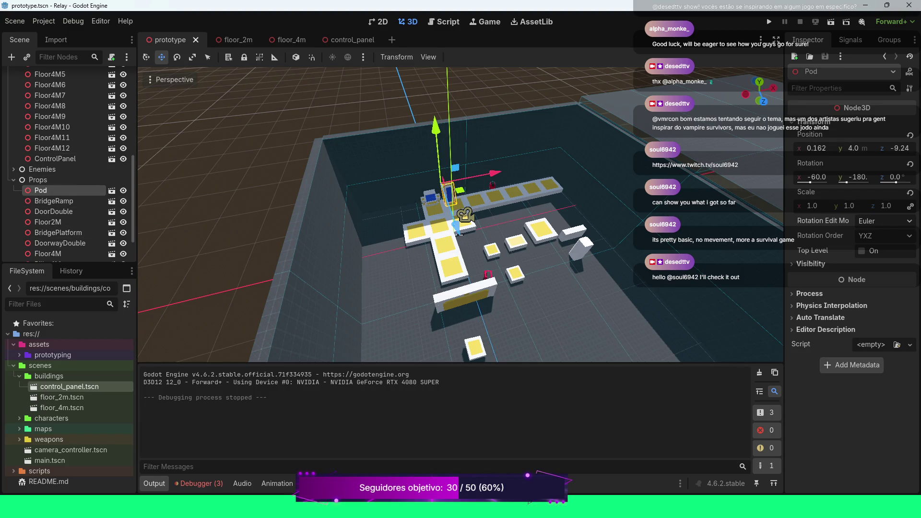
right_click(41, 190)
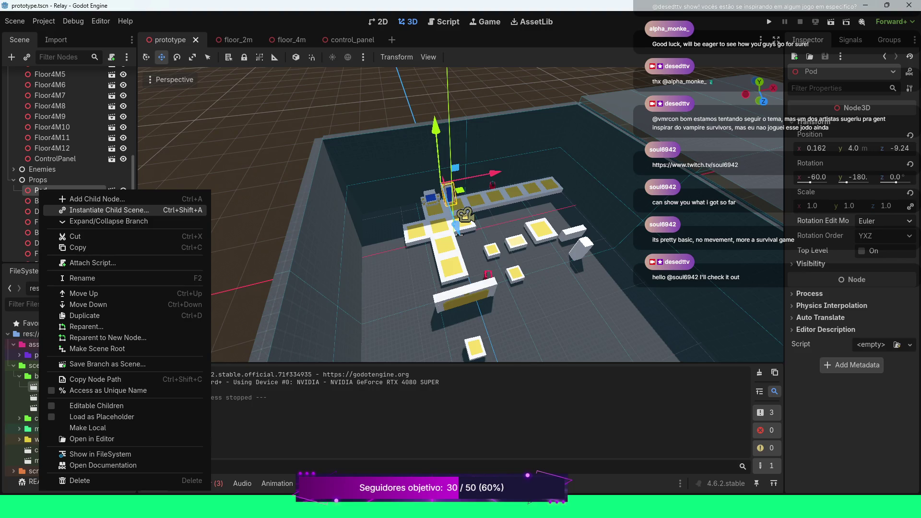
left_click(109, 210)
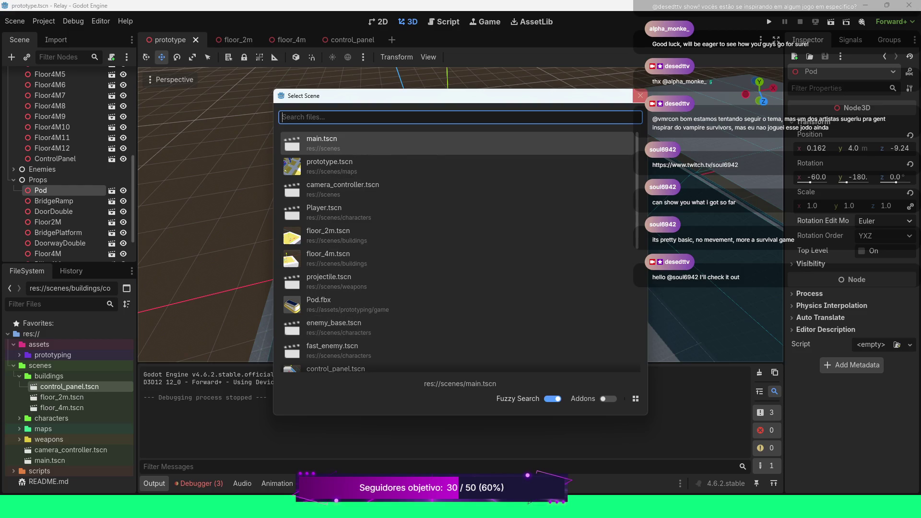
left_click(639, 95)
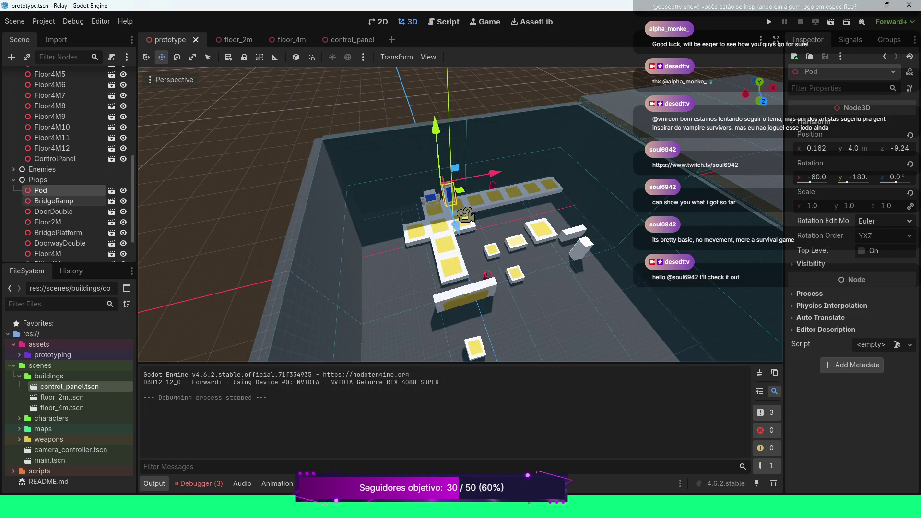
scroll(63, 209, "down", 3)
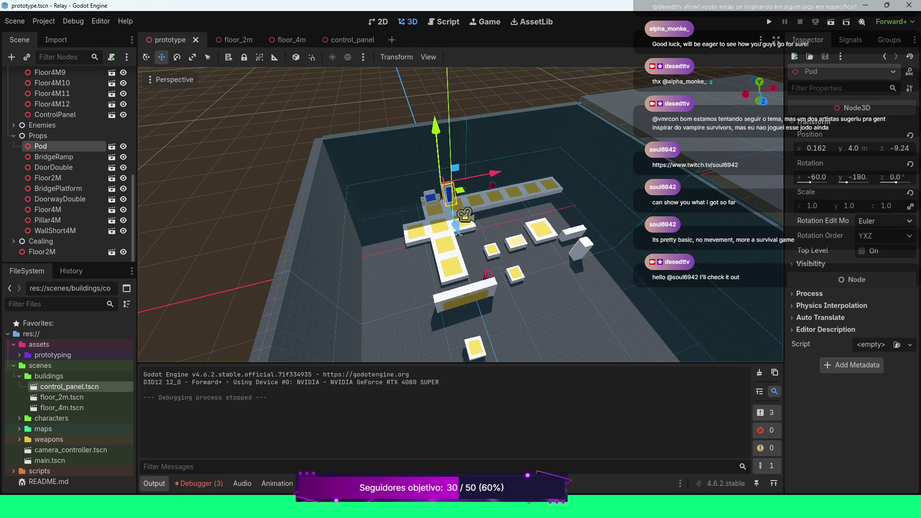
left_click(48, 178)
left_click(40, 146)
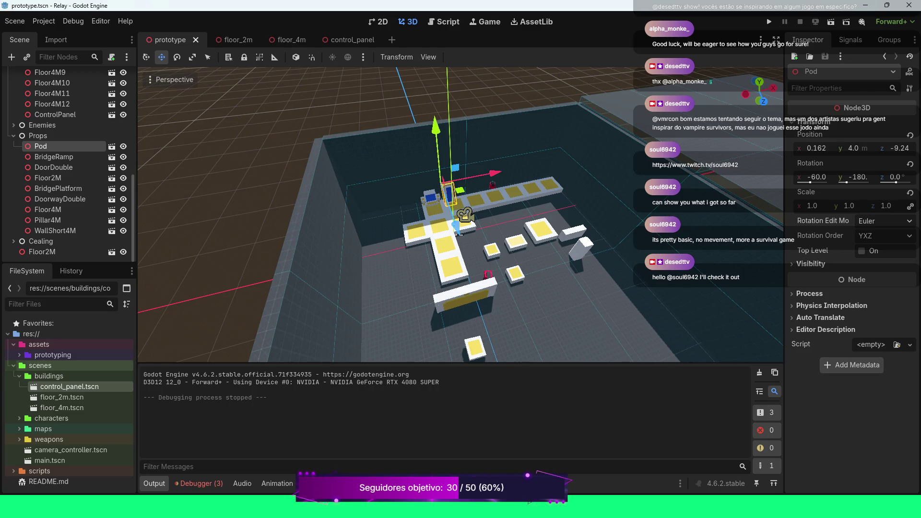
In the FileSystem, expand assets/prototyping and bring up the options for game/Pod.fbx
left_click(14, 365)
left_click(19, 355)
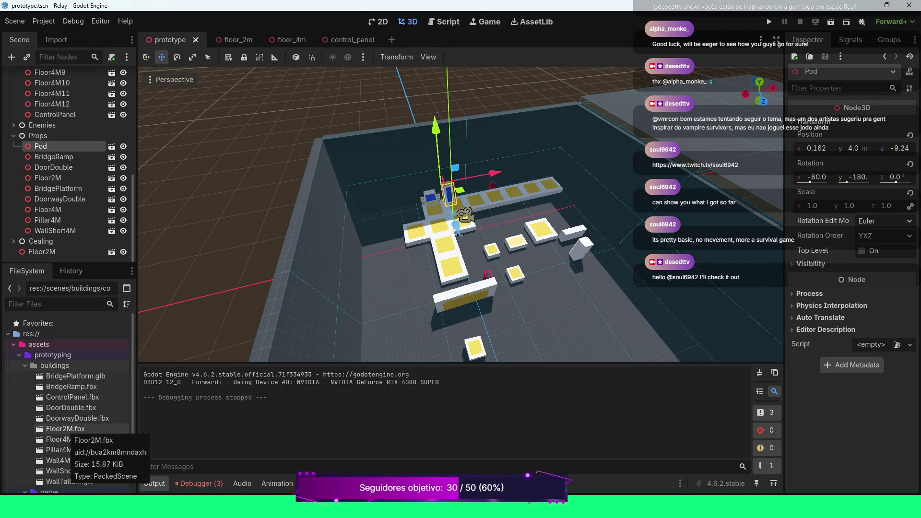
scroll(68, 407, "down", 2)
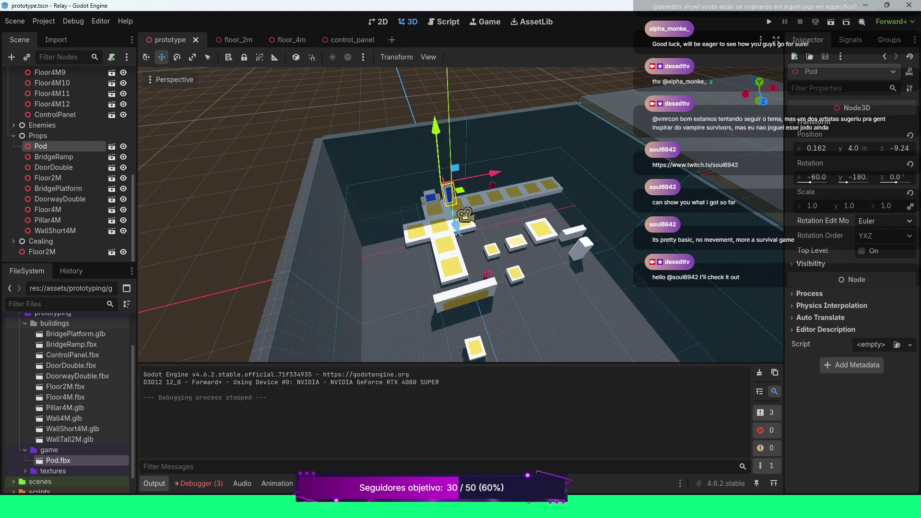
right_click(56, 460)
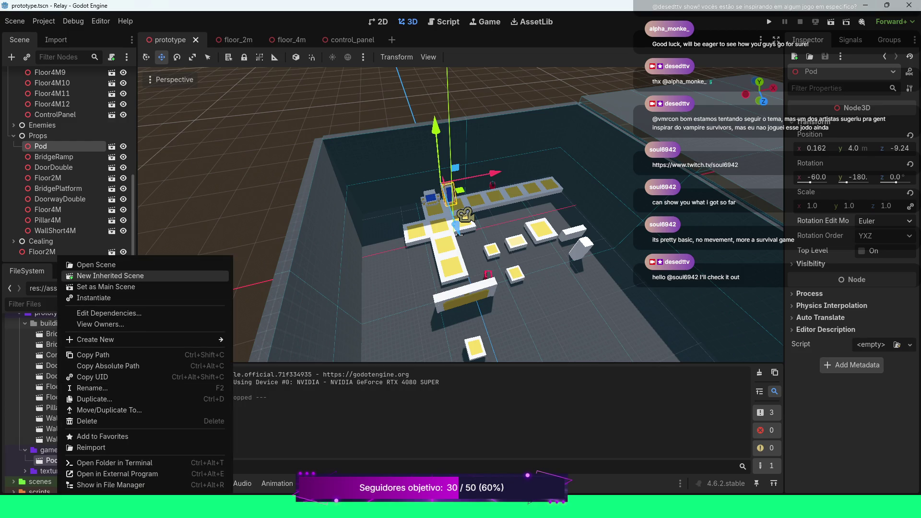
Create a new inherited scene from Pod.fbx and inspect its SM_Pod and SM_PodLid meshes
left_click(110, 275)
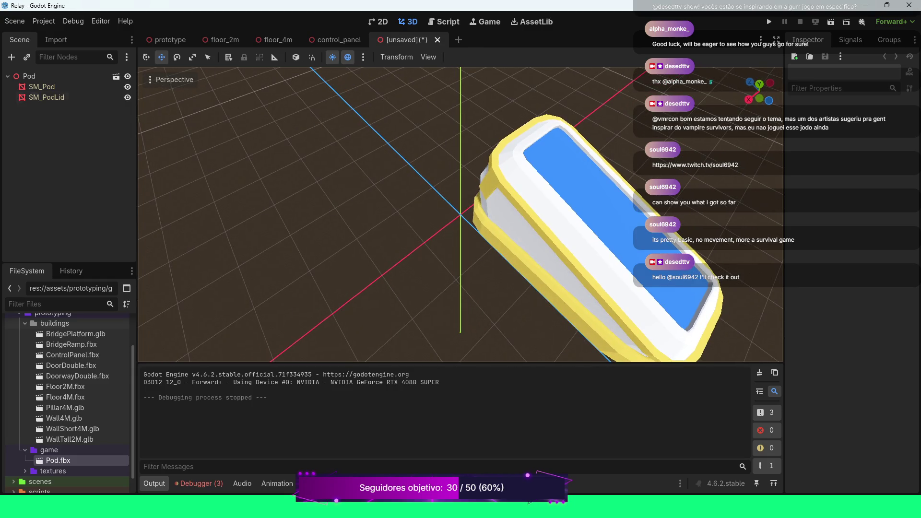
left_click(42, 86)
left_click(46, 97, "shift")
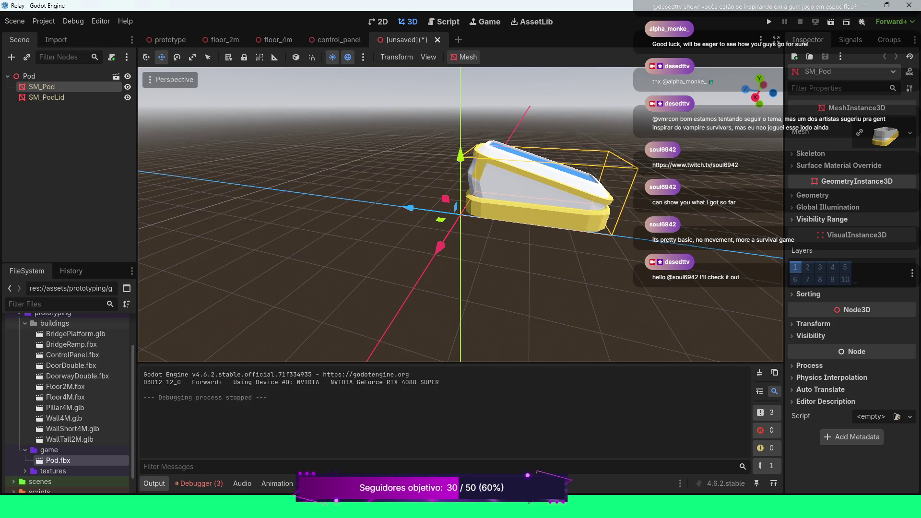
left_click(813, 323)
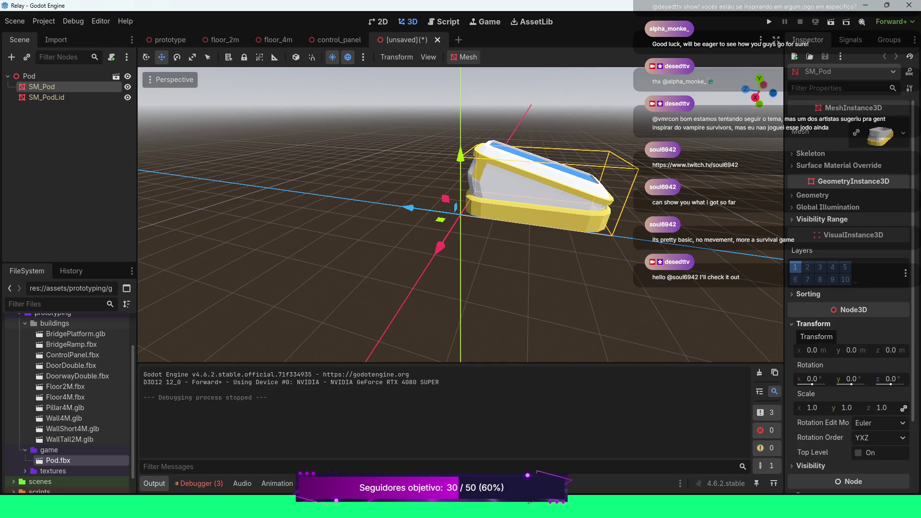
left_click(813, 323)
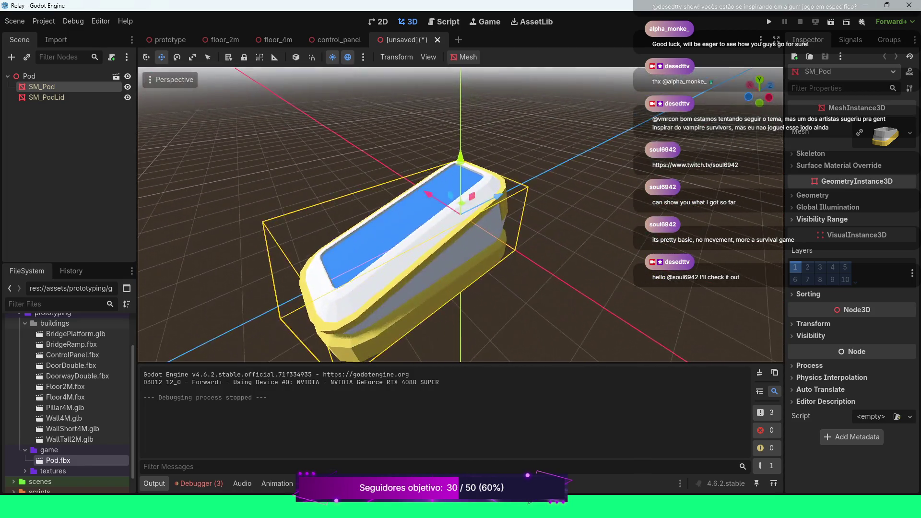
left_click(46, 97)
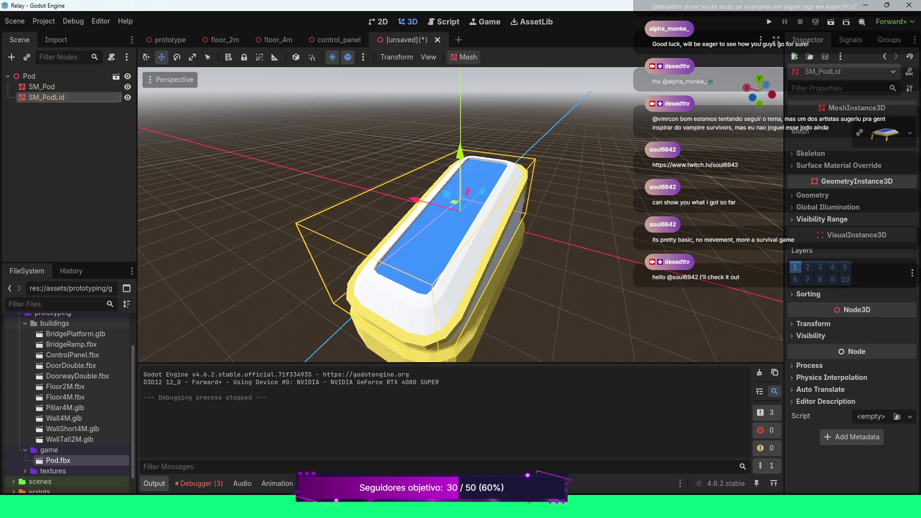
scroll(461, 214, "down", 5)
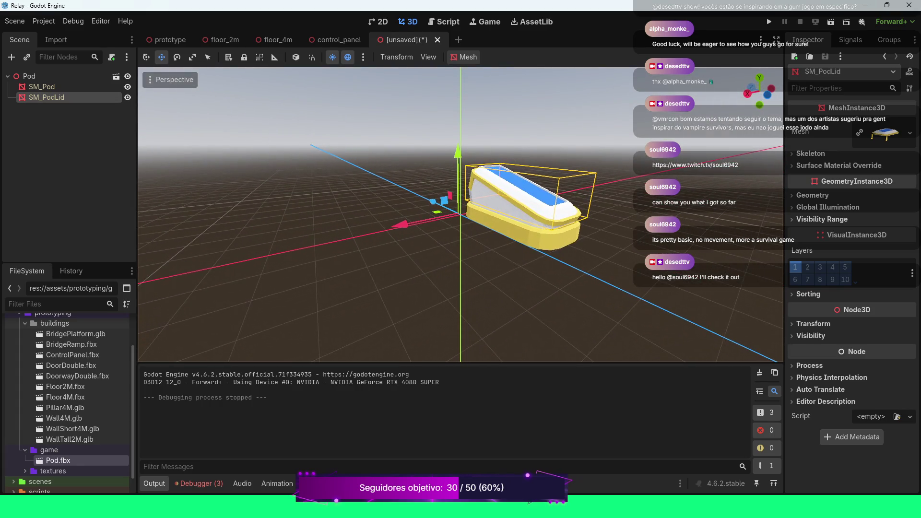
left_click(68, 86)
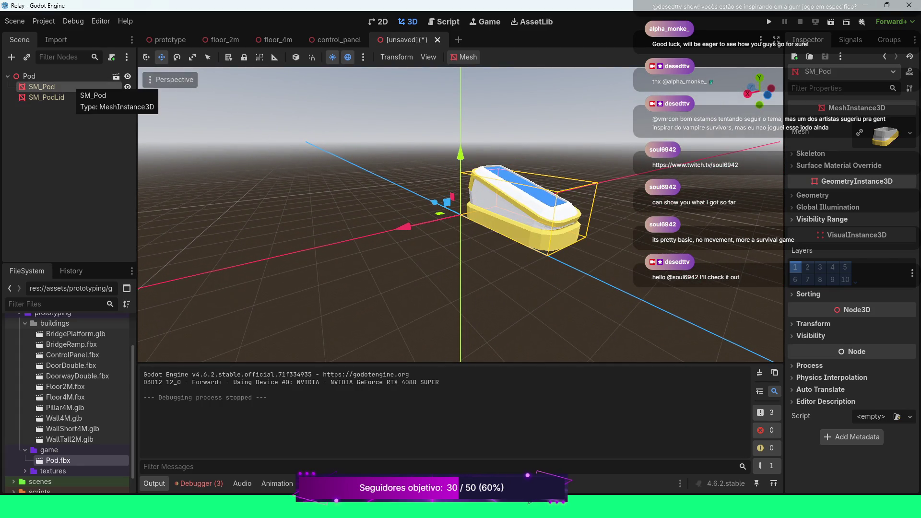
left_click(63, 76)
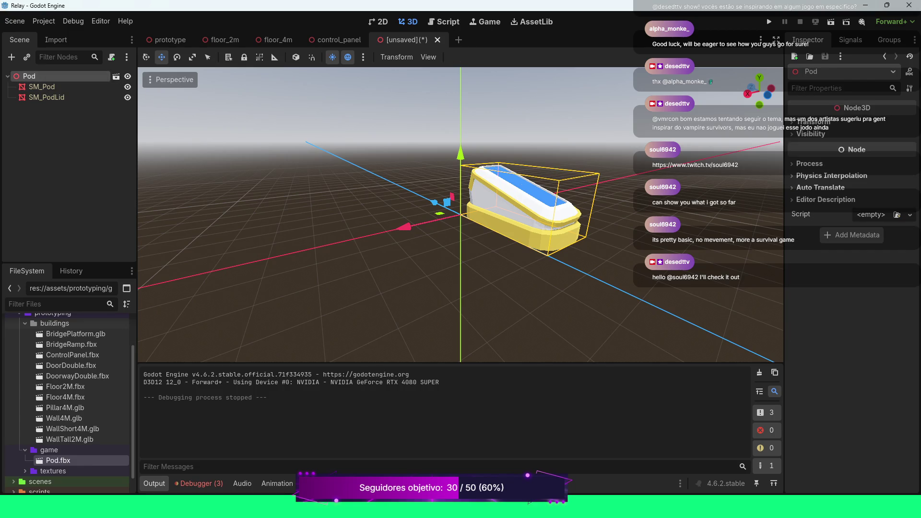
right_click(47, 76)
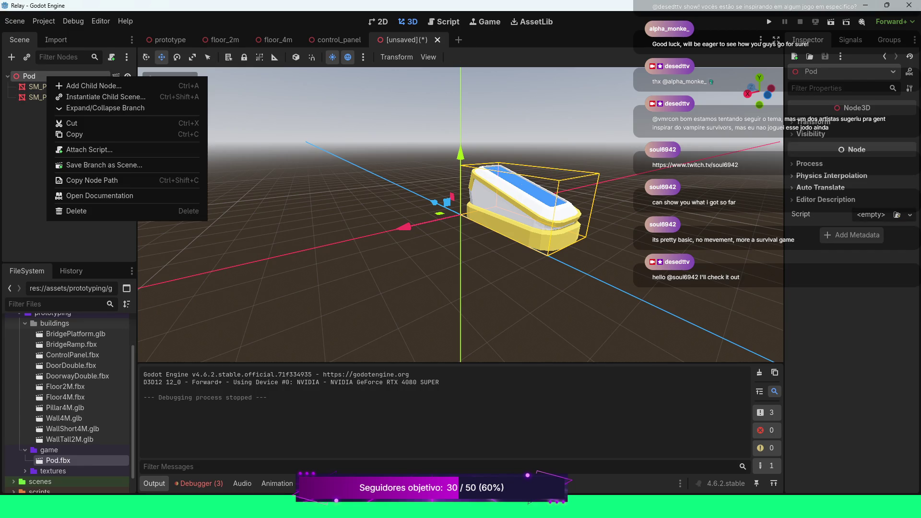
Add a StaticBody3D under Pod with a CollisionShape3D child
left_click(93, 86)
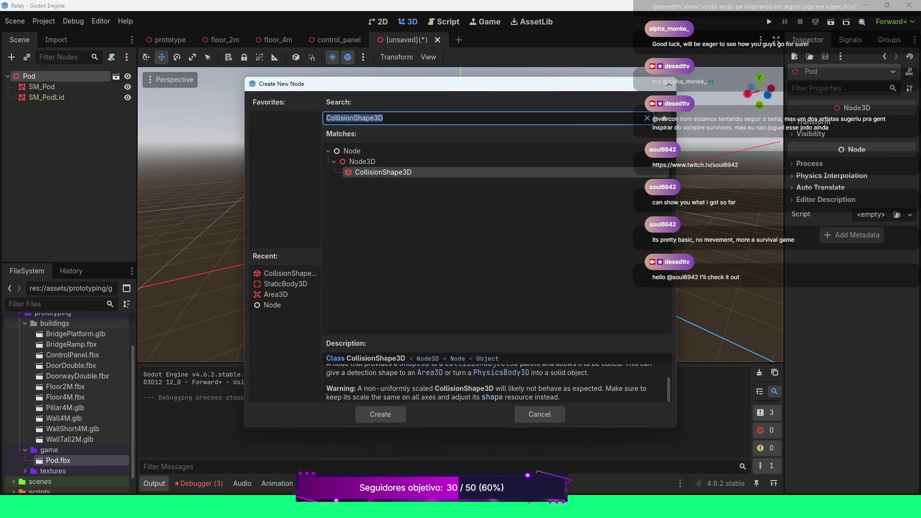
left_click(286, 283)
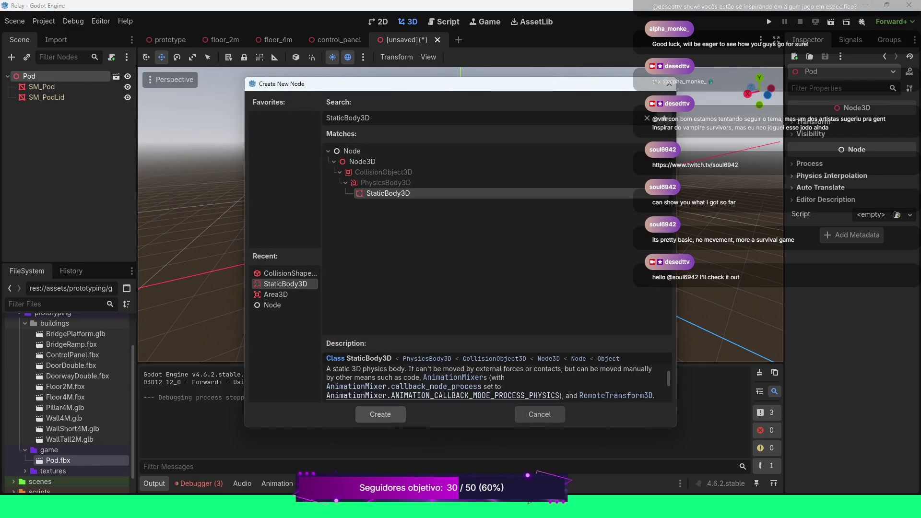
left_click(381, 414)
right_click(82, 109)
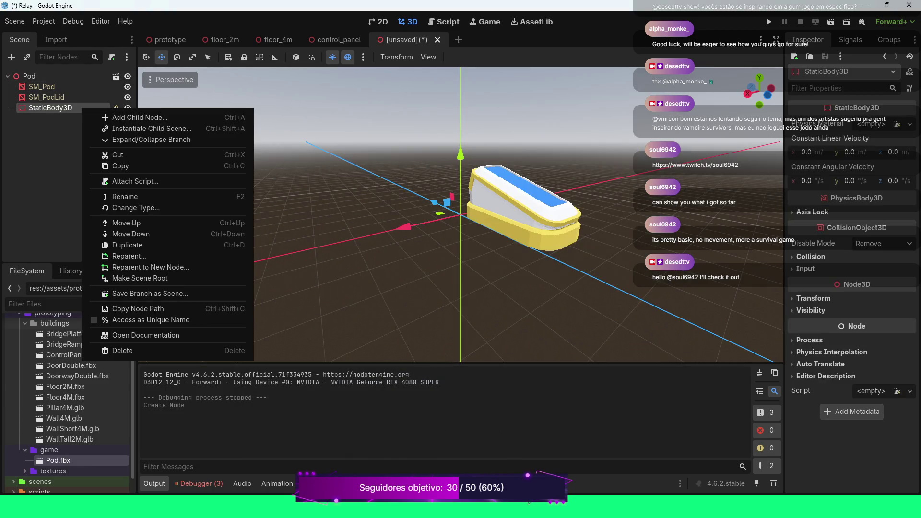
left_click(100, 119)
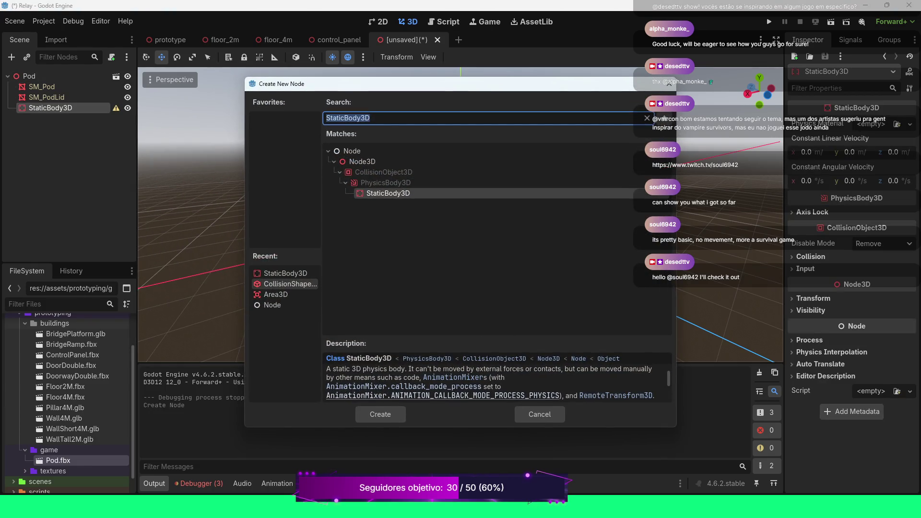
left_click(285, 284)
double_click(286, 283)
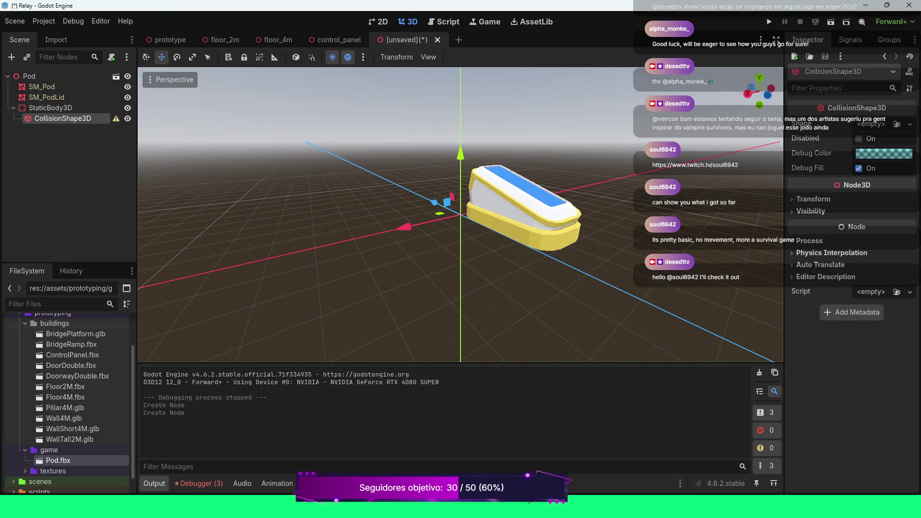
Assign the collision shape a new BoxShape3D and move it down onto the pod
scroll(460, 215, "down", 2)
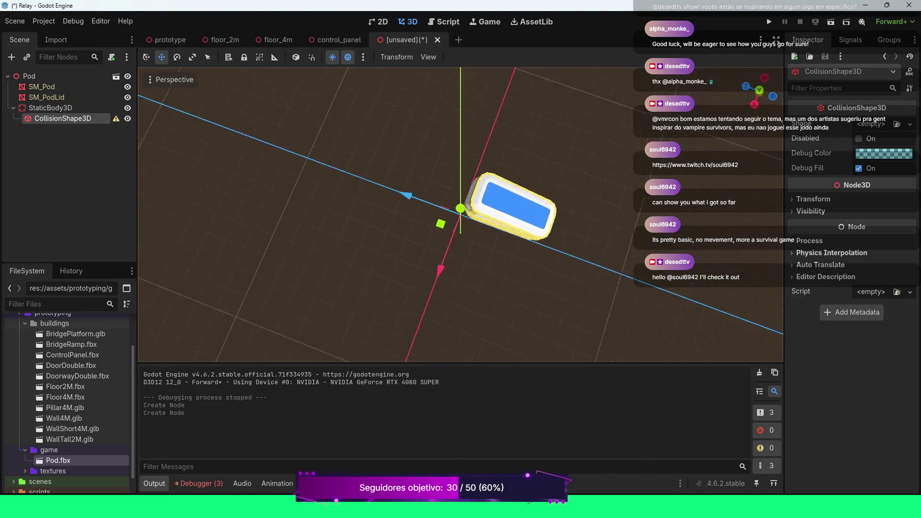
left_click_drag(439, 159, 458, 207)
mouse_move(423, 283)
left_mouse_down()
mouse_move(449, 272)
mouse_move(438, 272)
left_mouse_up()
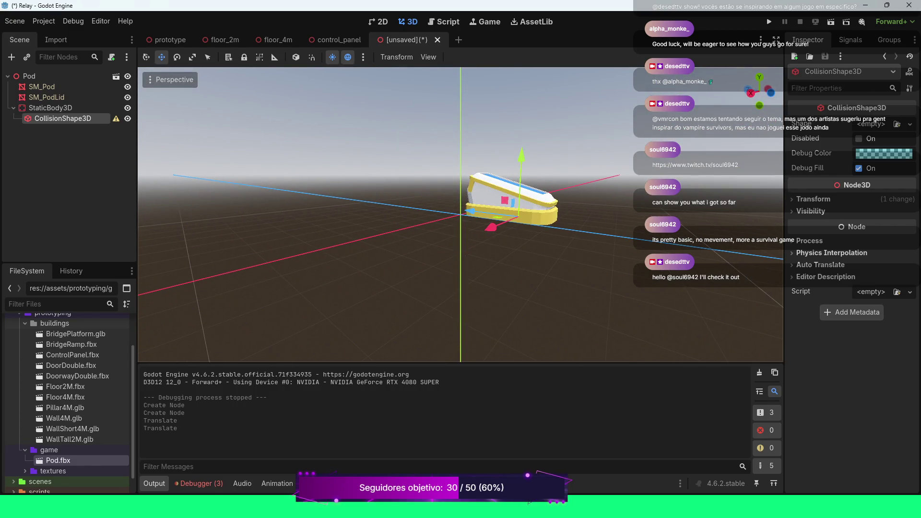
left_click(882, 124)
left_click(859, 136)
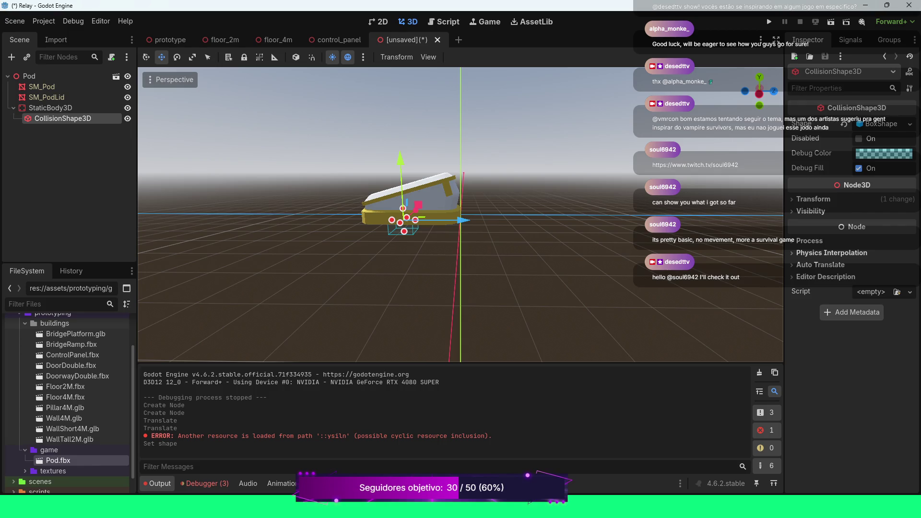
left_click_drag(400, 158, 400, 147)
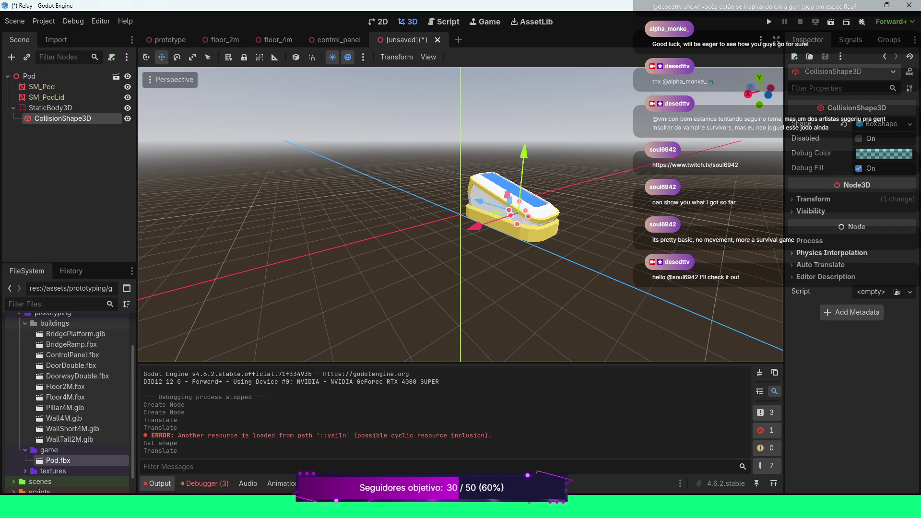
Scale the collision box to 2 and raise it to a height of 0.895
left_click(813, 199)
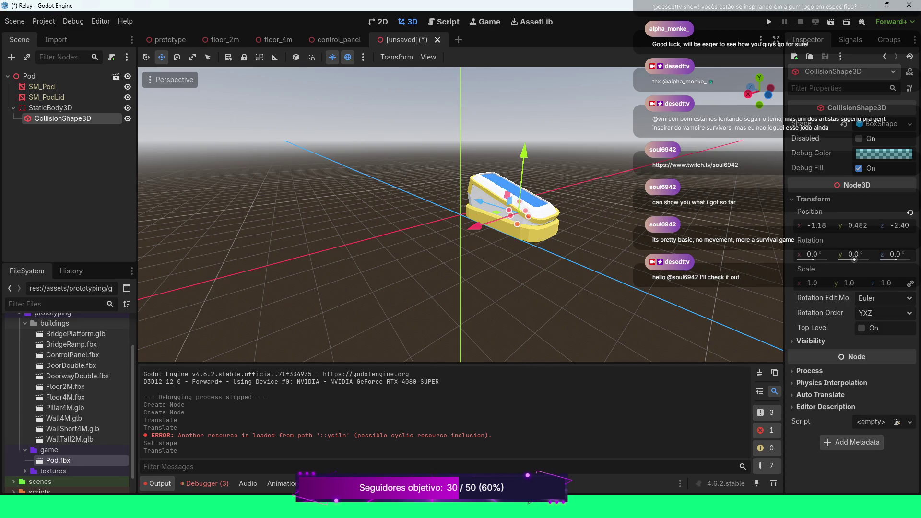
left_click(812, 283)
type("2")
key("Return")
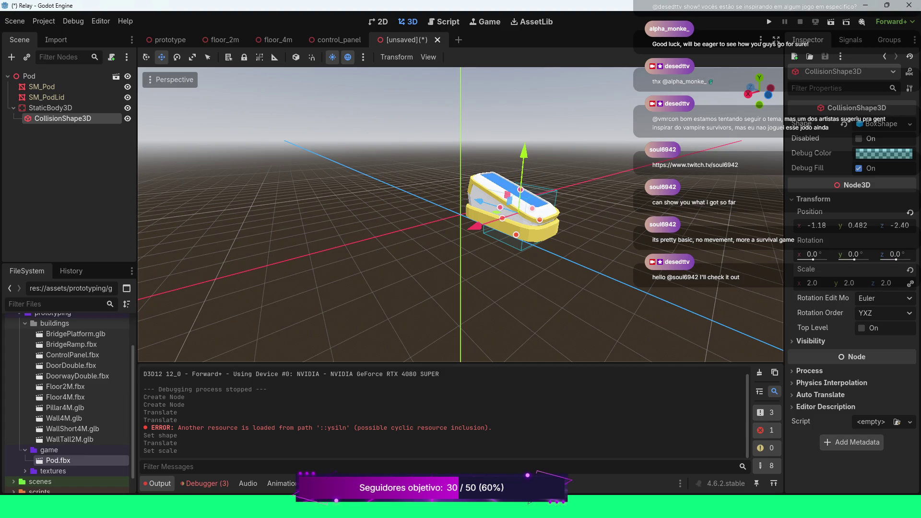
left_click_drag(524, 153, 525, 142)
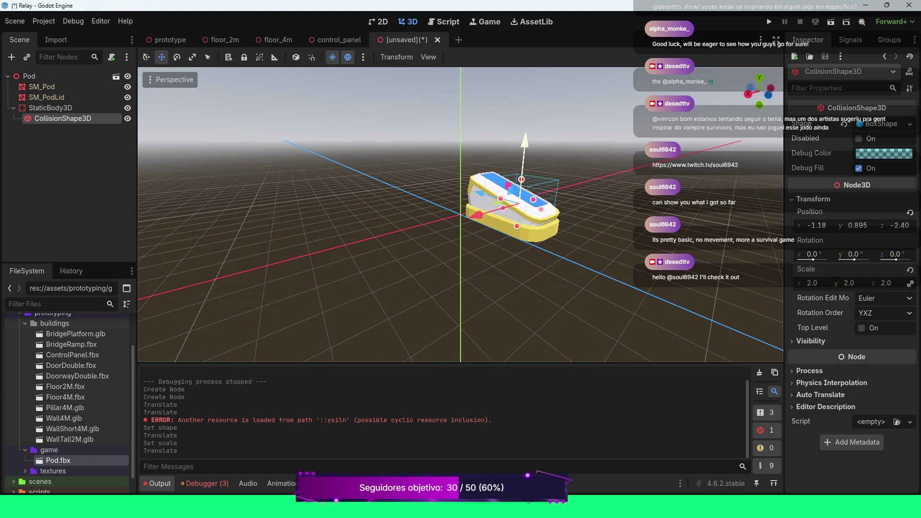
left_click_drag(479, 288, 431, 317)
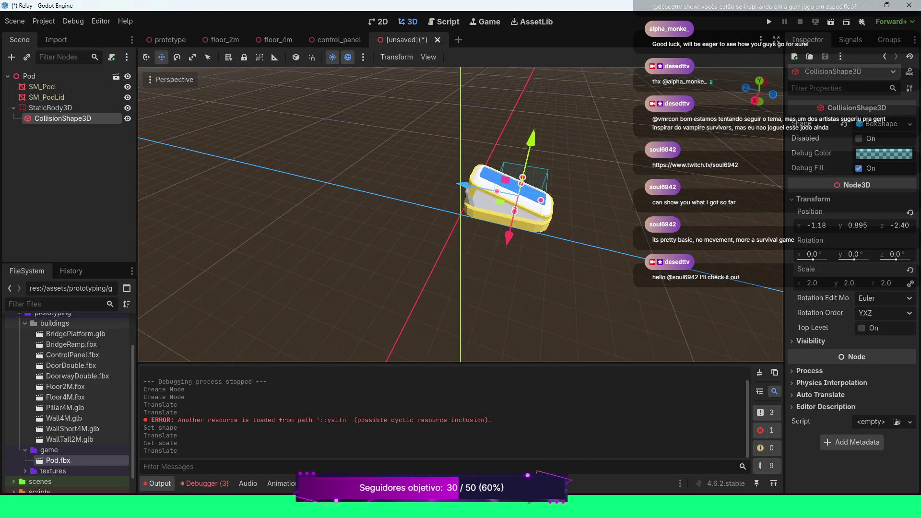
left_click_drag(461, 216, 460, 194)
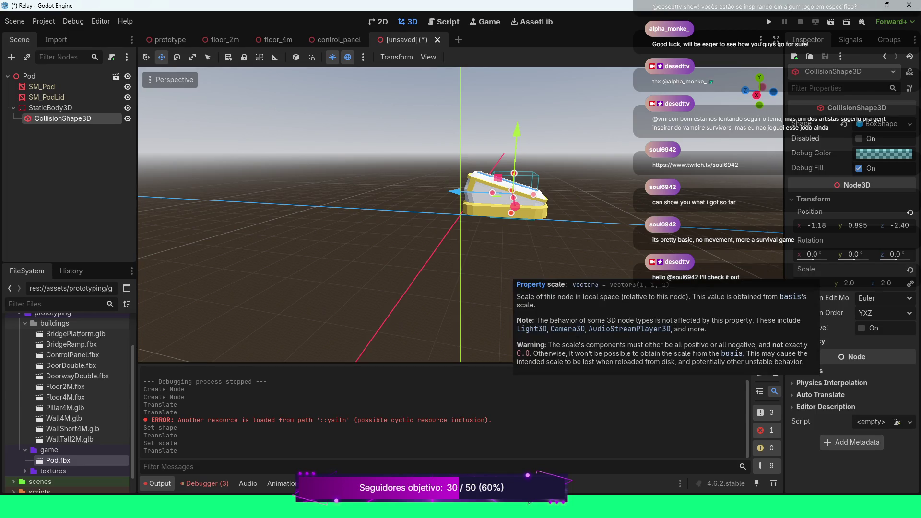
Reduce the collision box scale to 1.4 on all axes and review its shape settings
left_click(810, 283)
type("1.4")
key("Return")
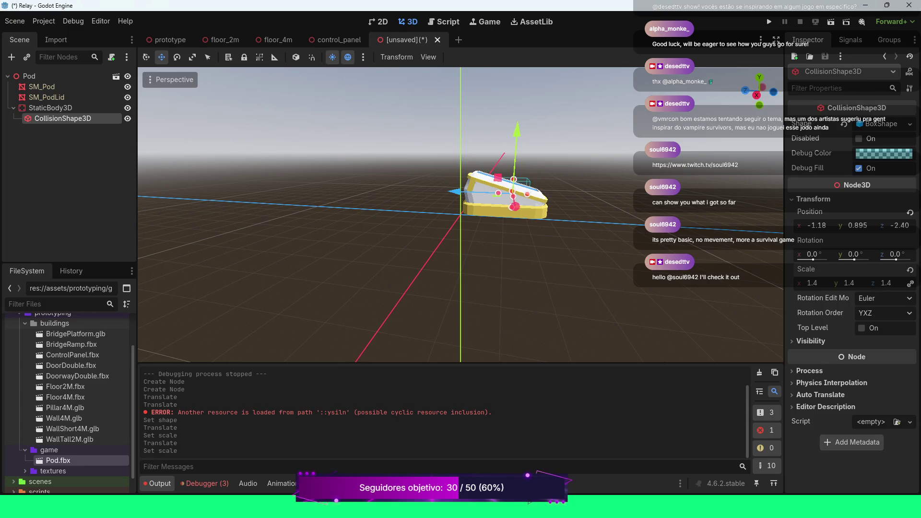
mouse_move(460, 216)
left_mouse_down()
mouse_move(499, 206)
mouse_move(441, 219)
left_mouse_up()
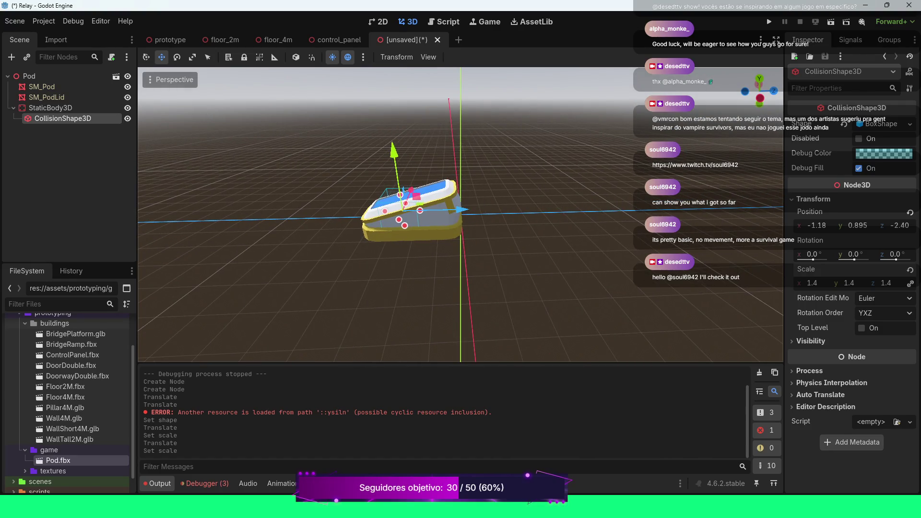
left_click(873, 124)
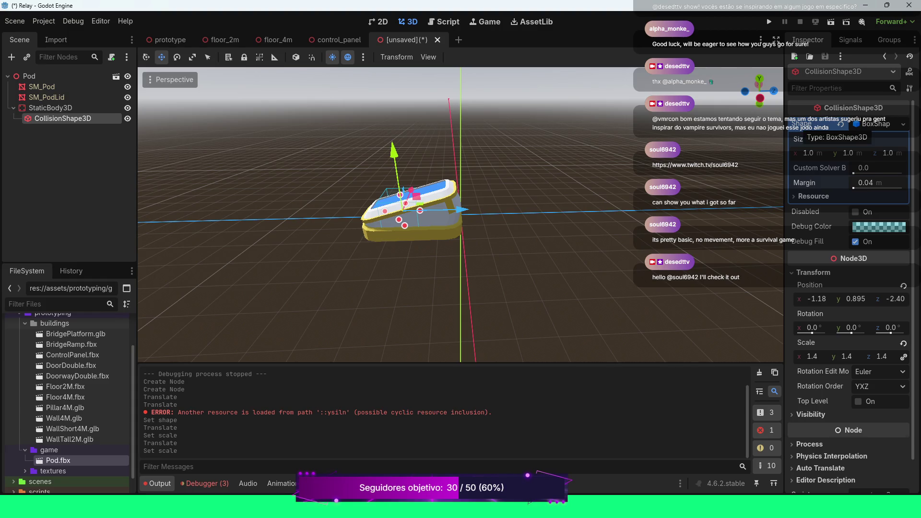
left_click(903, 124)
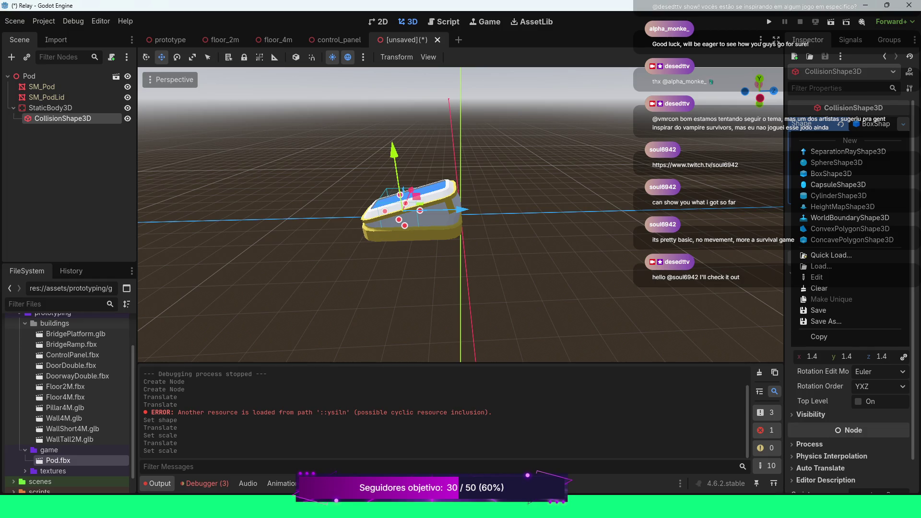
Make the collision shape a CapsuleShape3D and tilt it about 70° on X
left_click(838, 185)
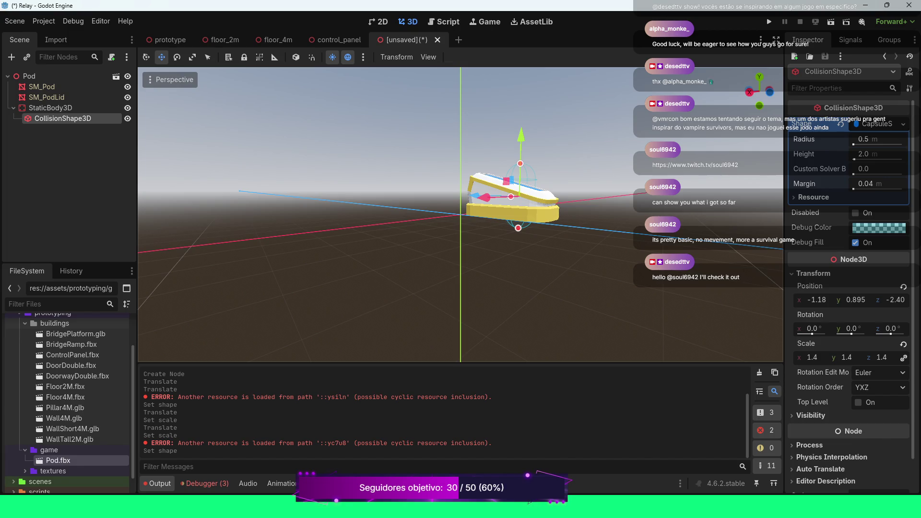
key("e")
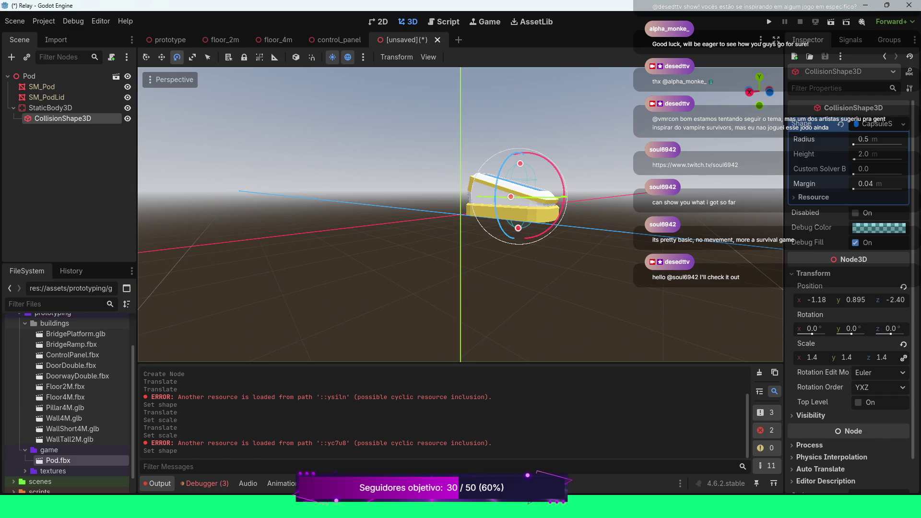
left_click_drag(556, 169, 506, 145)
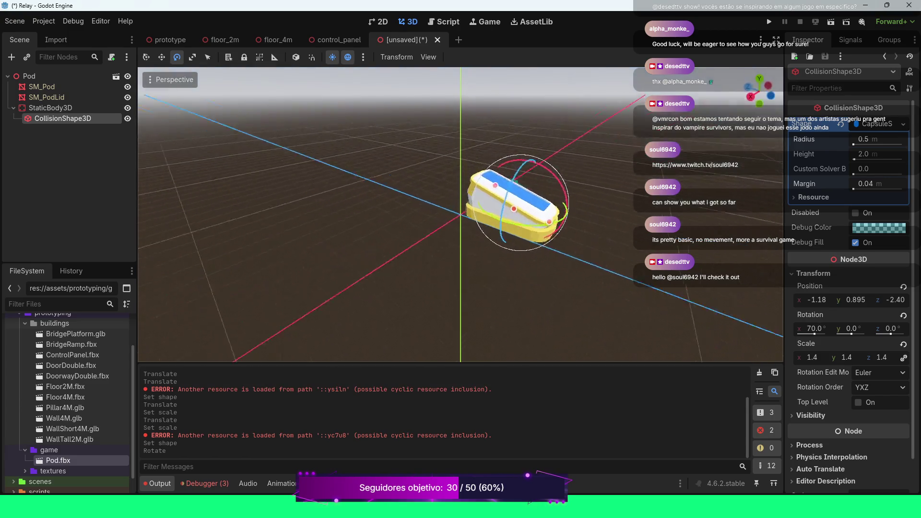
Reset the collision shape's scale and set it uniformly to 1.5
key("r")
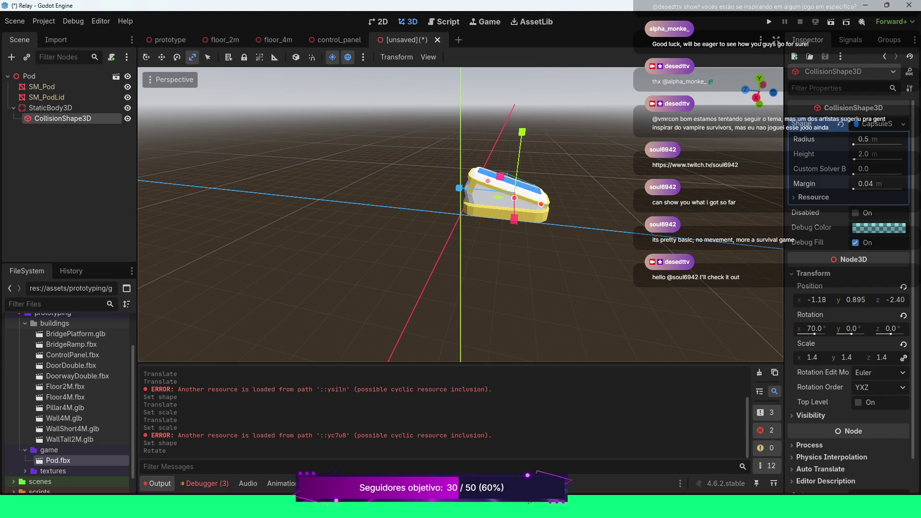
mouse_move(459, 188)
left_mouse_down()
mouse_move(439, 185)
mouse_move(459, 189)
left_mouse_up()
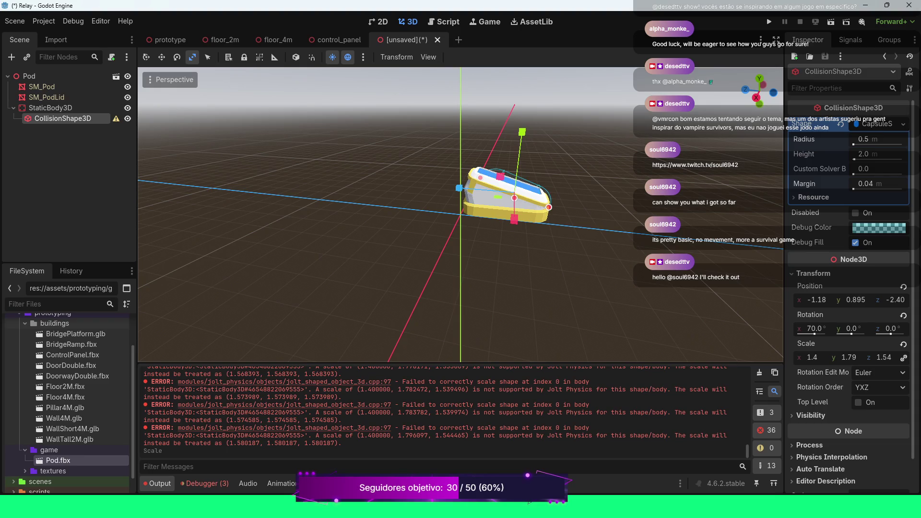
left_click(904, 344)
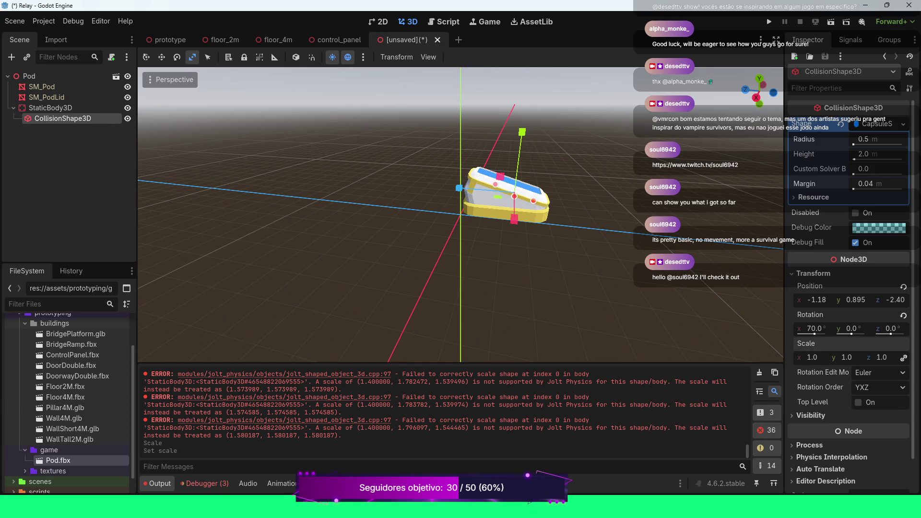
left_click(812, 358)
type("1.5")
key("Return")
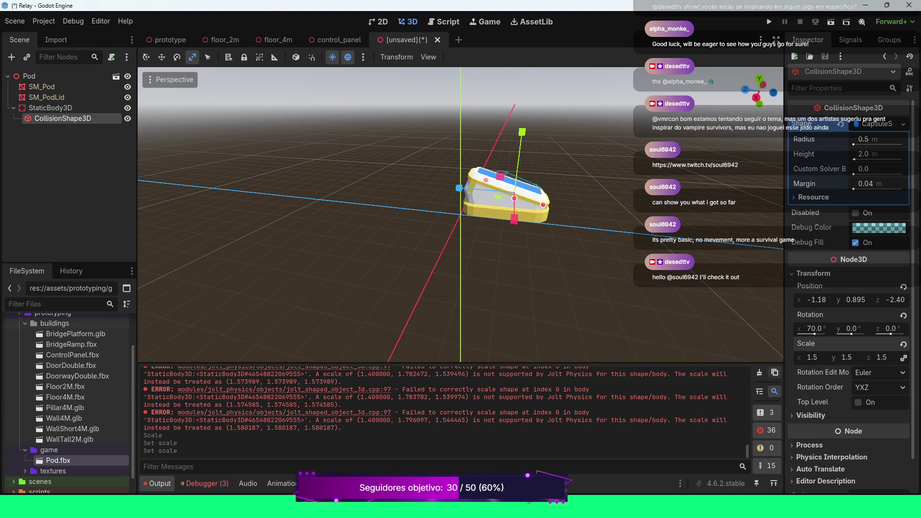
Clear the Output log
left_click(759, 373)
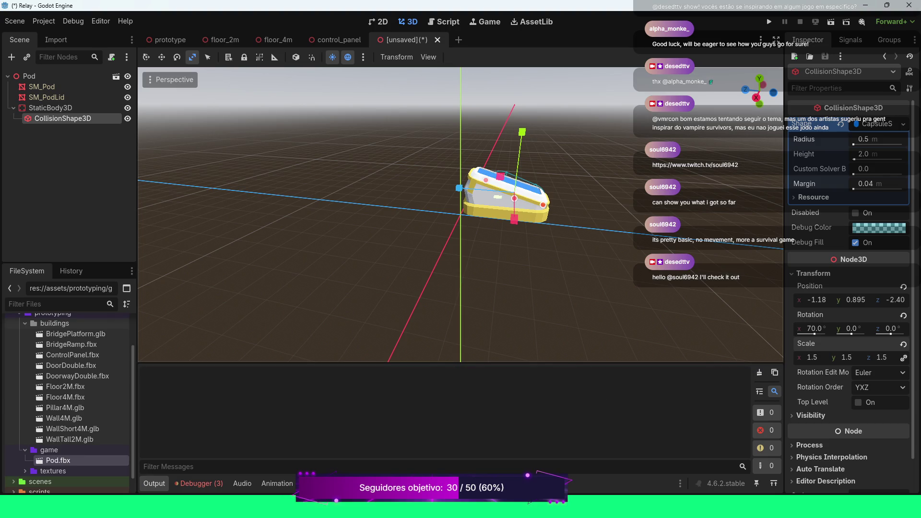
scroll(551, 169, "up", 5)
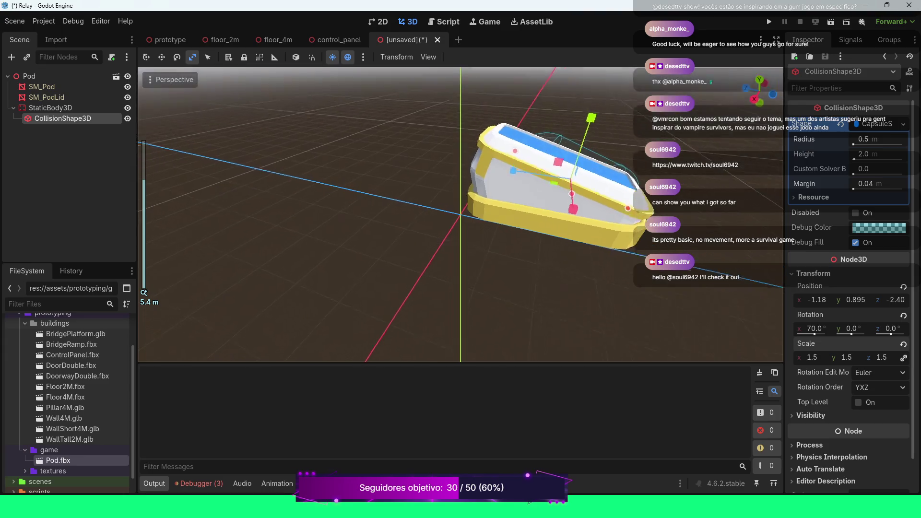
scroll(461, 215, "up", 3)
scroll(460, 215, "down", 3)
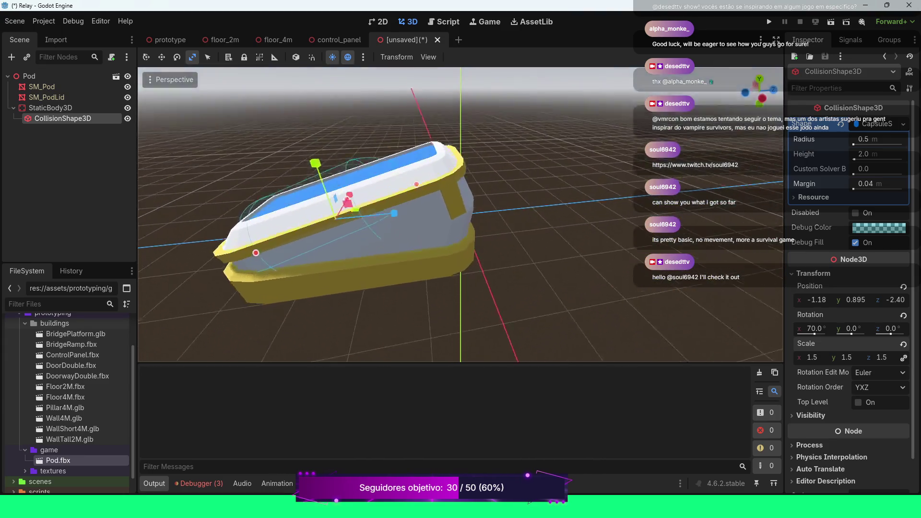
scroll(461, 216, "down", 1)
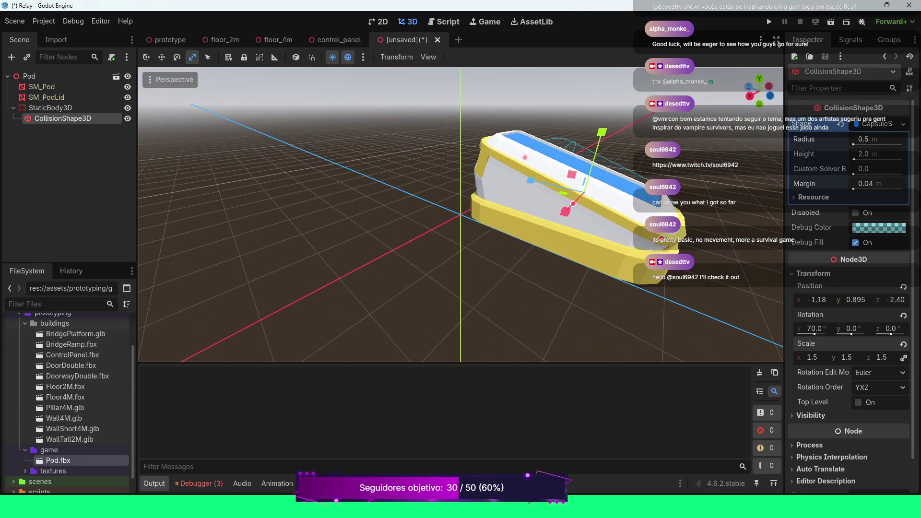
Change the uniform scale to 1.8 and lower the capsule into the pod
left_click(811, 357)
type("1.8")
key("Return")
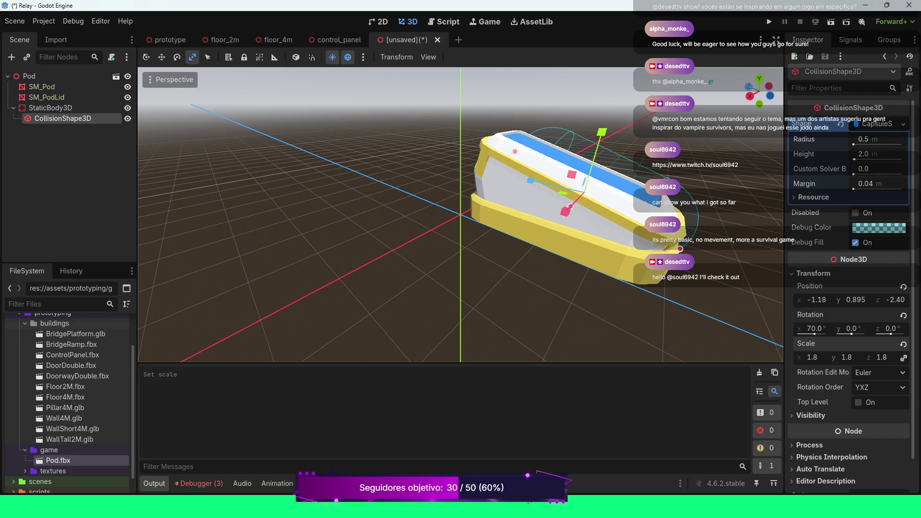
key("w")
left_click_drag(598, 139, 594, 163)
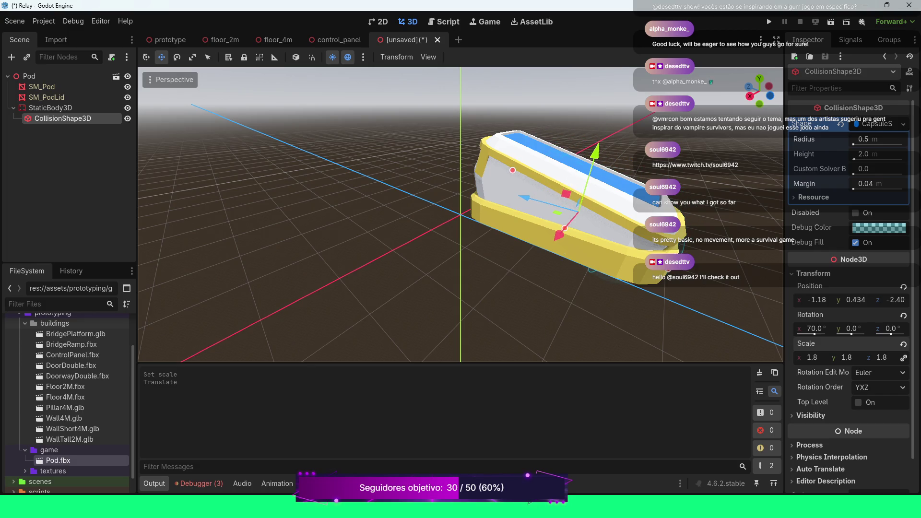
From the front view, drag the capsule along X, Y and Z to line it up with the pod
key("KP_1")
scroll(461, 215, "down", 5)
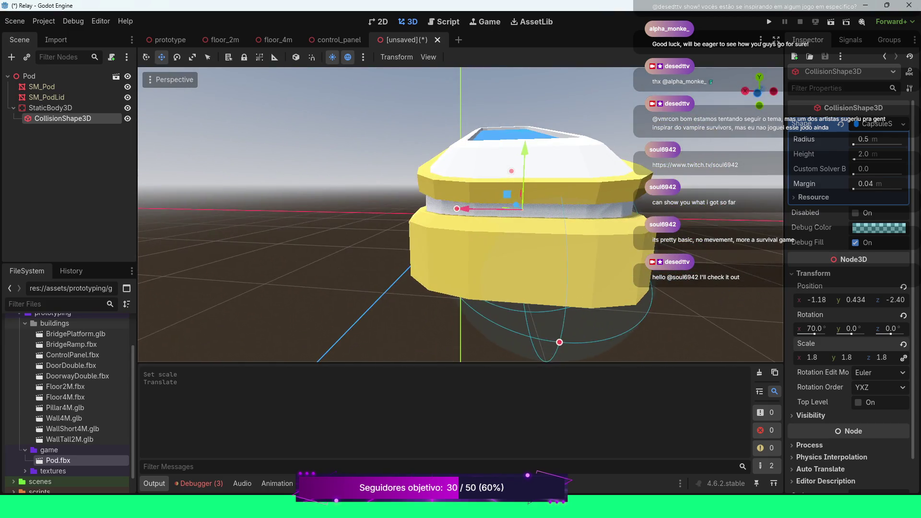
left_click_drag(438, 211, 432, 212)
mouse_move(491, 153)
left_mouse_down()
mouse_move(491, 135)
mouse_move(585, 139)
left_mouse_up()
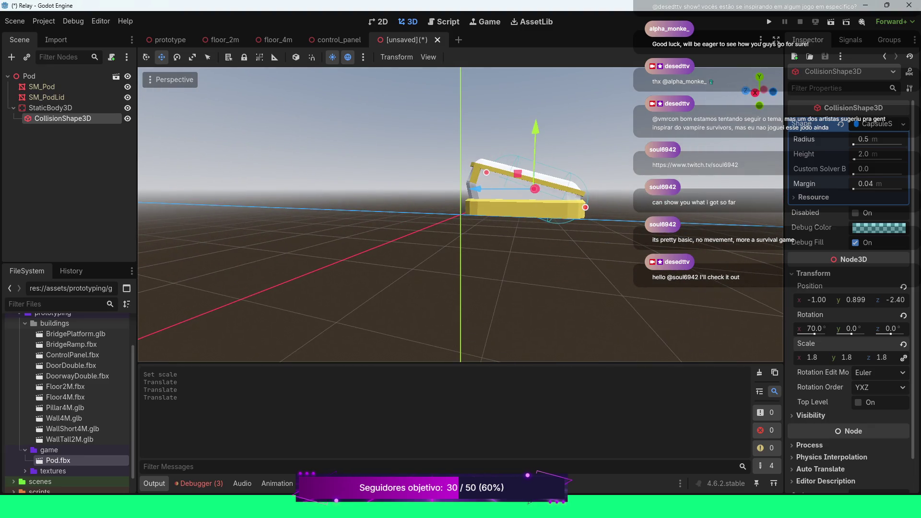
mouse_move(476, 189)
left_mouse_down()
mouse_move(345, 196)
mouse_move(346, 226)
left_mouse_up()
Check the capsule at (-1.00, 0.899, -2.32) from above, then begin saving as pod.tscn
key("KP_7")
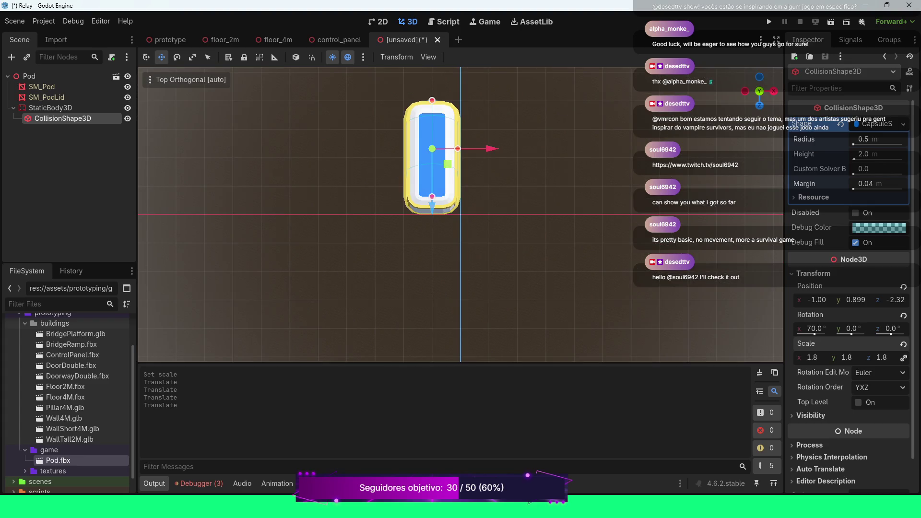
scroll(460, 215, "up", 4)
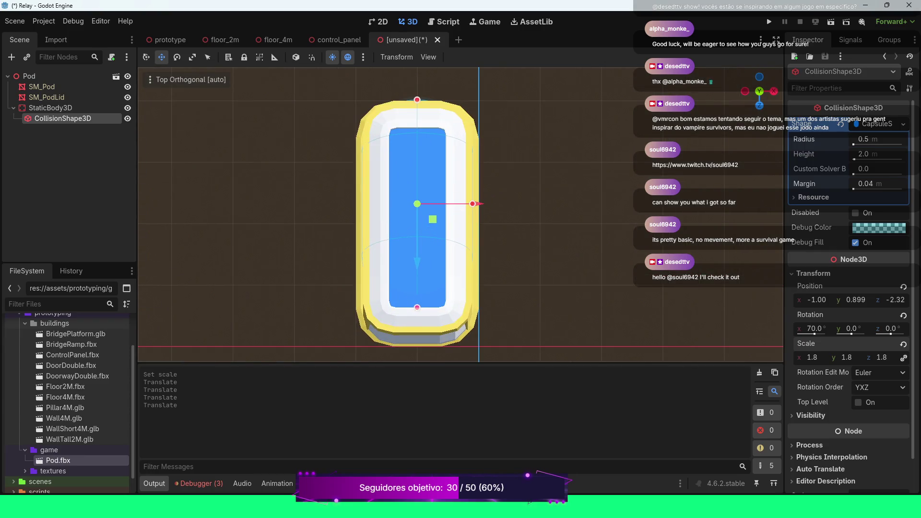
mouse_move(460, 216)
left_mouse_down()
mouse_move(504, 283)
mouse_move(499, 269)
mouse_move(494, 297)
mouse_move(506, 261)
mouse_move(521, 302)
left_mouse_up()
key("ctrl+s")
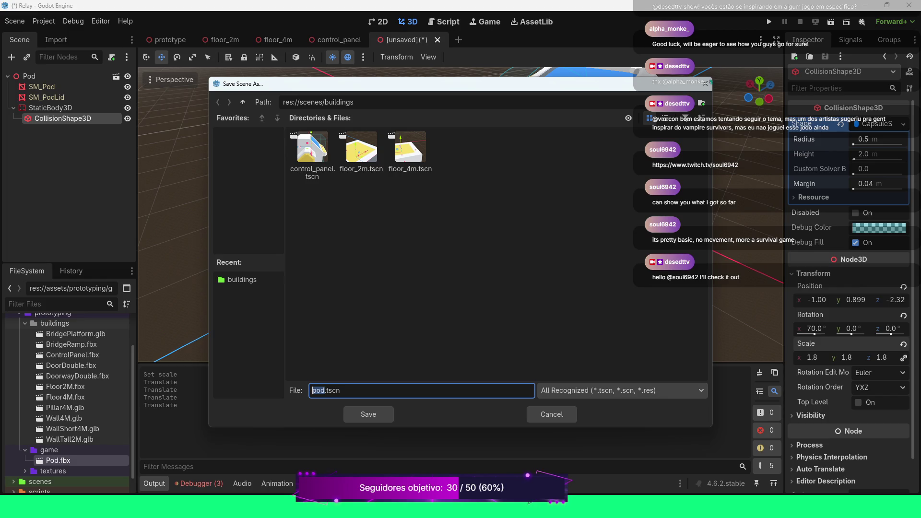
Save the scene as pod.tscn, then delete the old Pod node in the prototype level
left_click(368, 414)
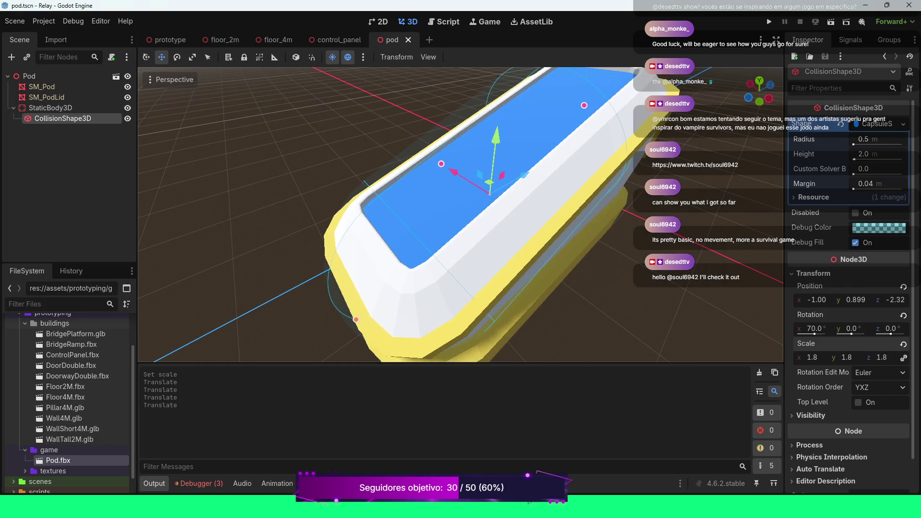
left_click(165, 40)
scroll(460, 214, "down", 5)
scroll(460, 213, "up", 10)
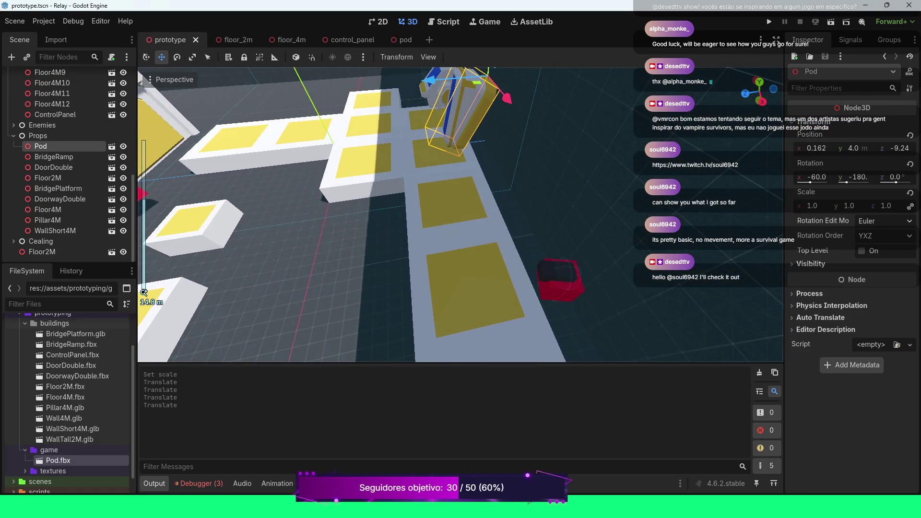
scroll(461, 213, "down", 3)
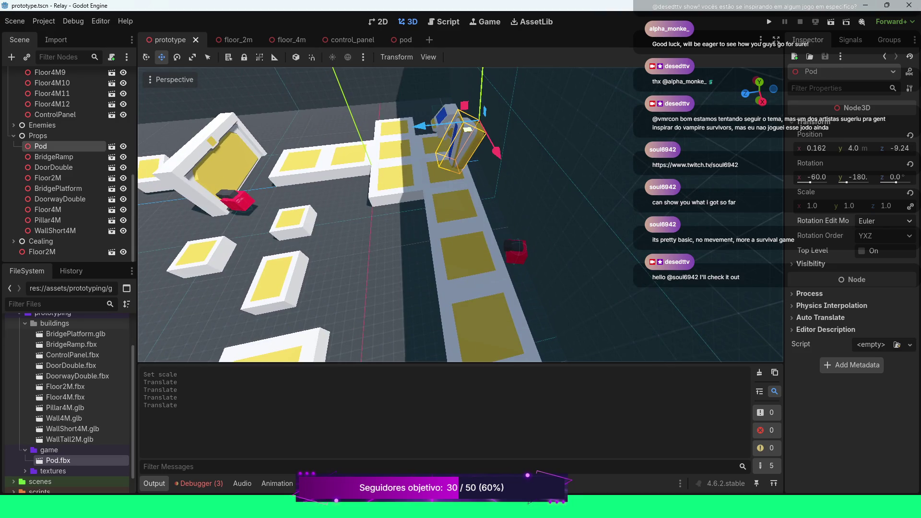
key("Delete")
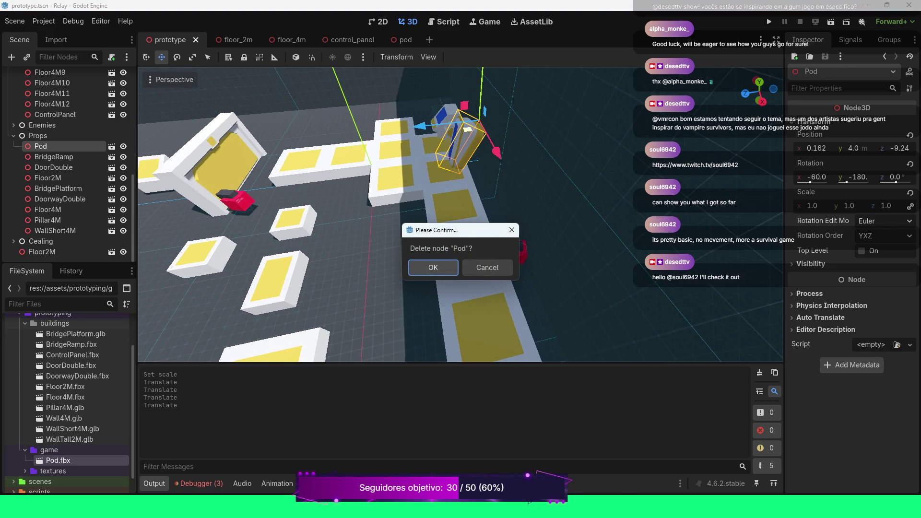
left_click(432, 265)
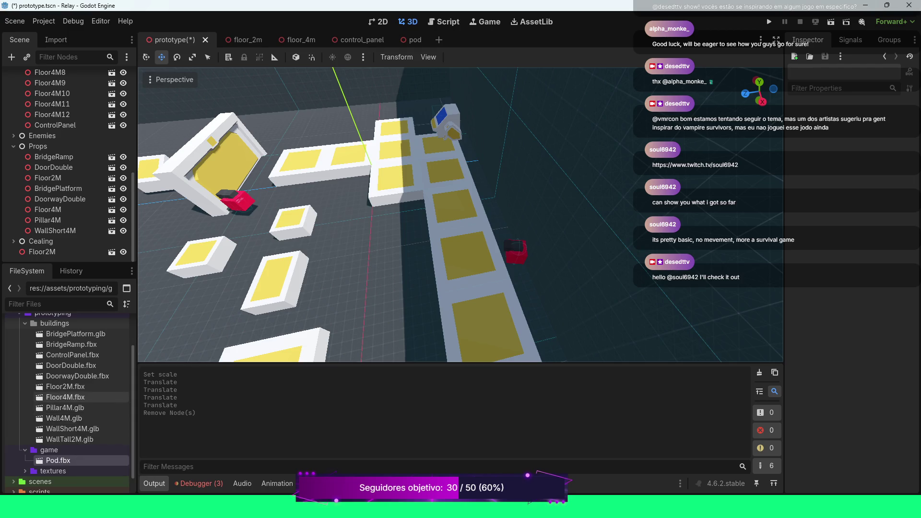
Drop a new pod.tscn instance from the scenes folder into the level and frame it
scroll(70, 403, "up", 3)
left_click(20, 355)
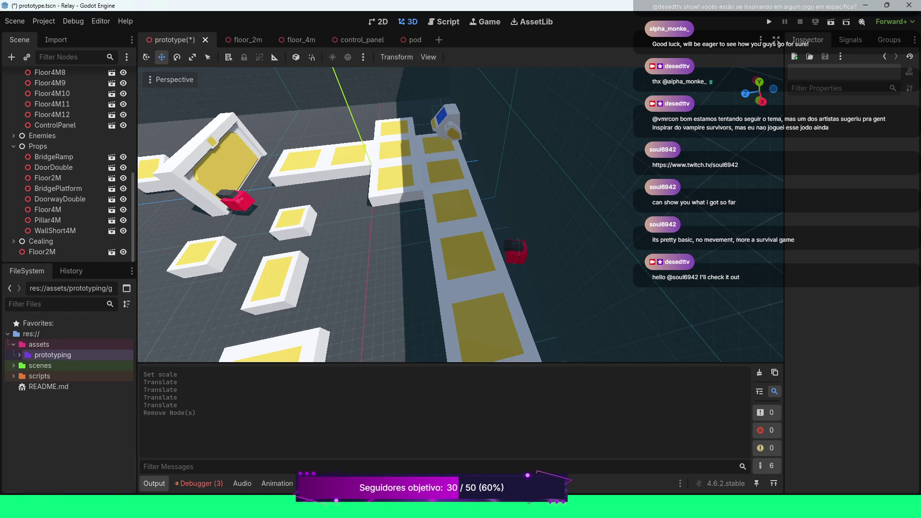
left_click(14, 366)
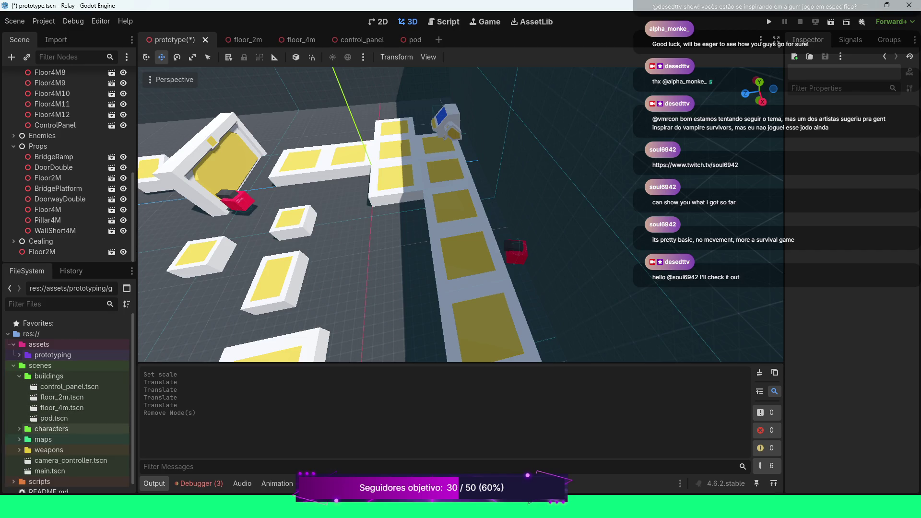
mouse_move(54, 418)
left_mouse_down()
mouse_move(216, 351)
mouse_move(414, 186)
left_mouse_up()
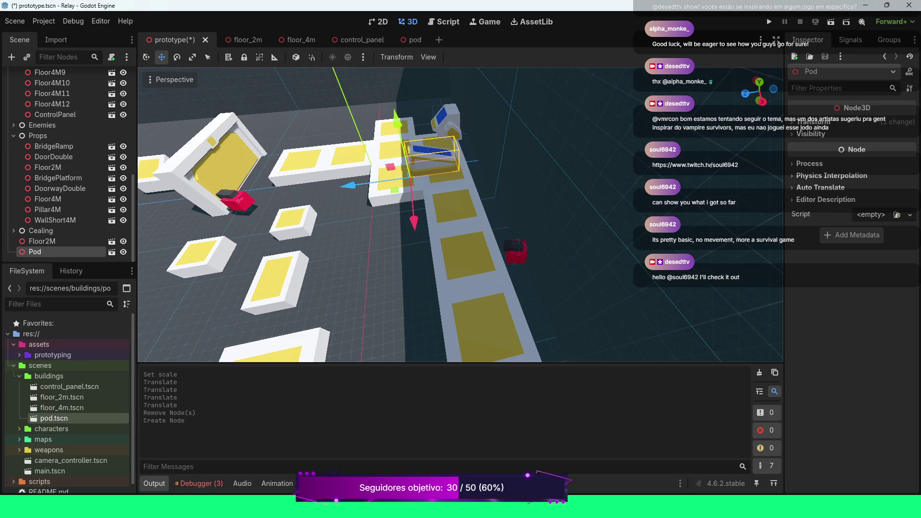
key("w")
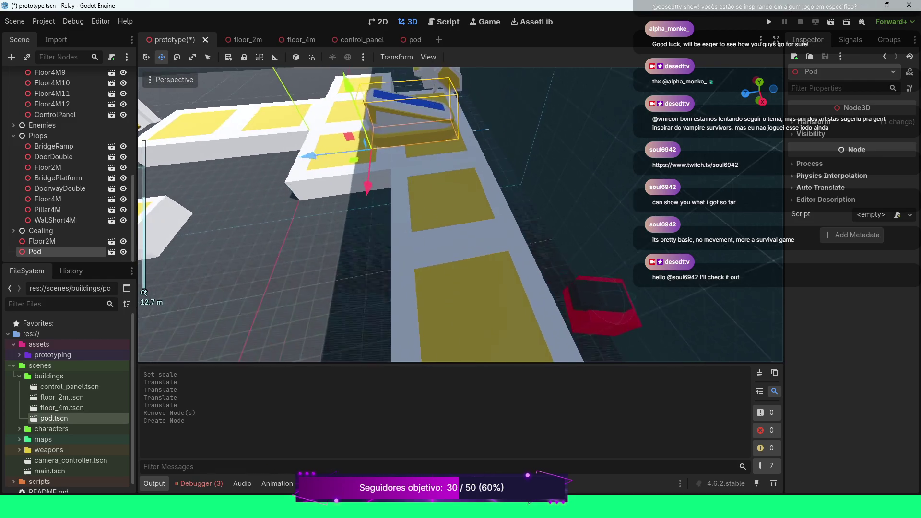
key("f")
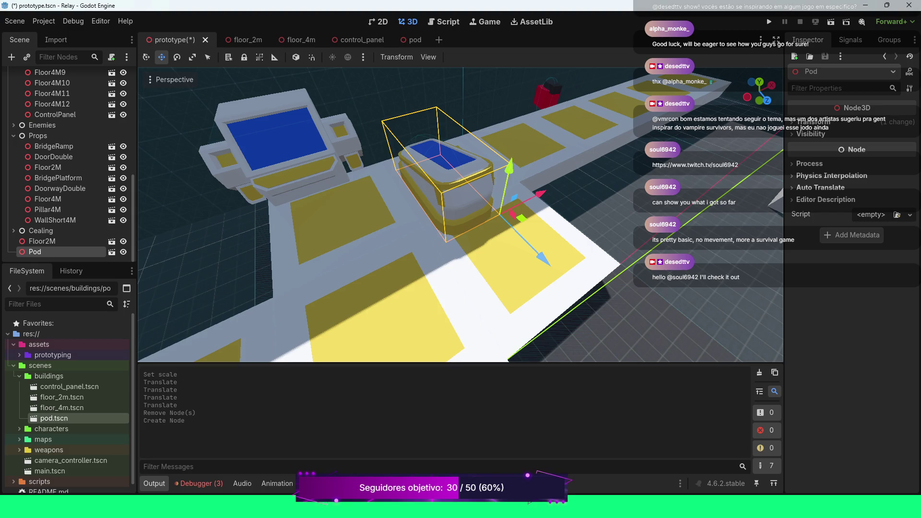
Rotate the Pod to exactly 180° on Y
key("e")
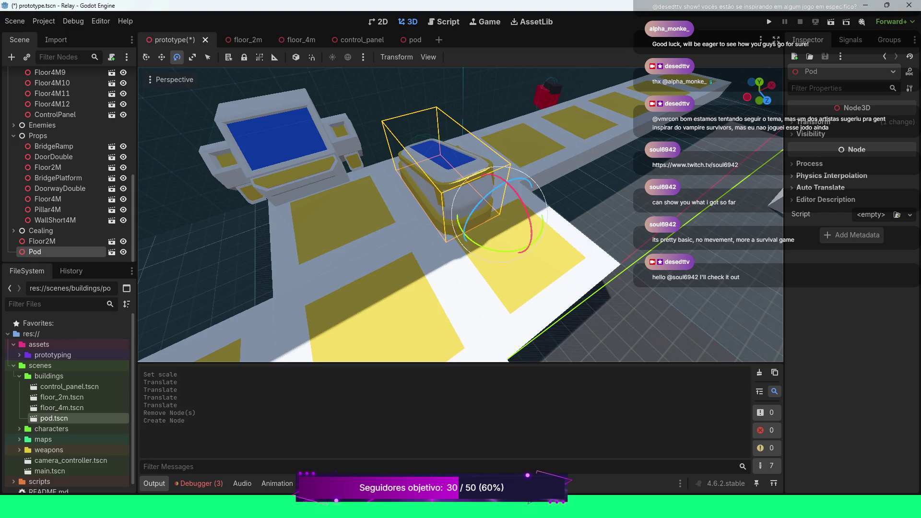
mouse_move(511, 230)
left_mouse_down()
mouse_move(513, 240)
mouse_move(480, 251)
mouse_move(458, 226)
mouse_move(482, 181)
left_mouse_up()
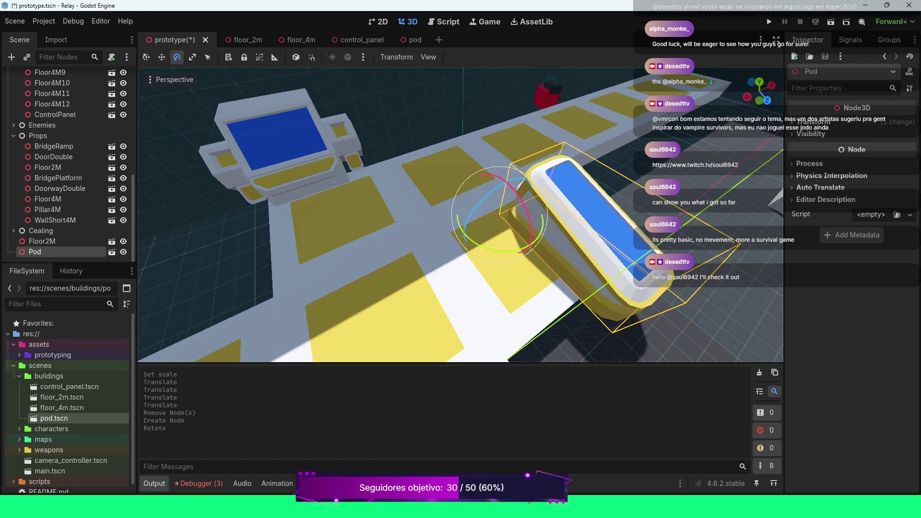
left_click(857, 177)
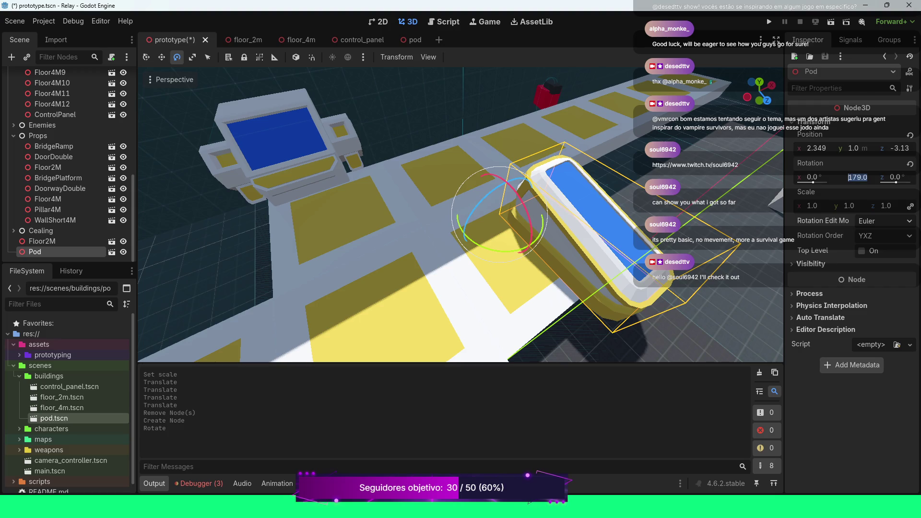
type("180")
key("Return")
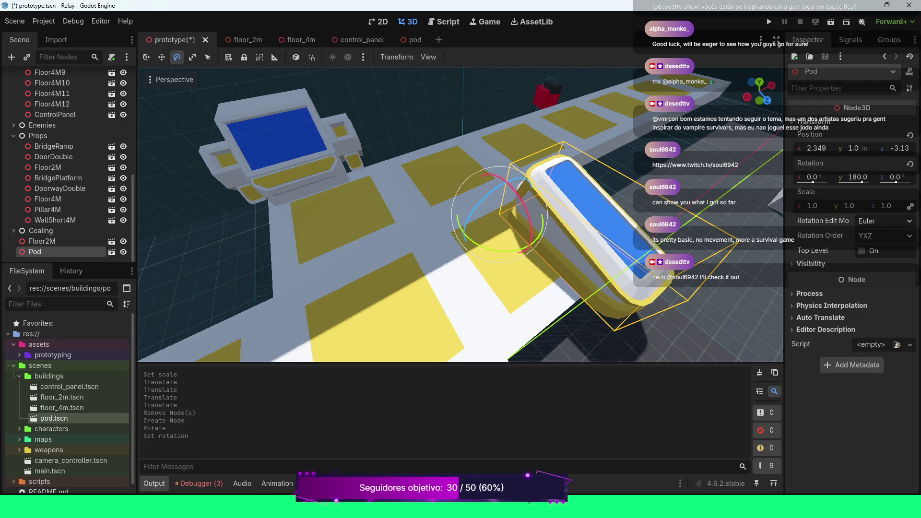
Slide the Pod along the bridge to z -8.76 and save the scene
key("w")
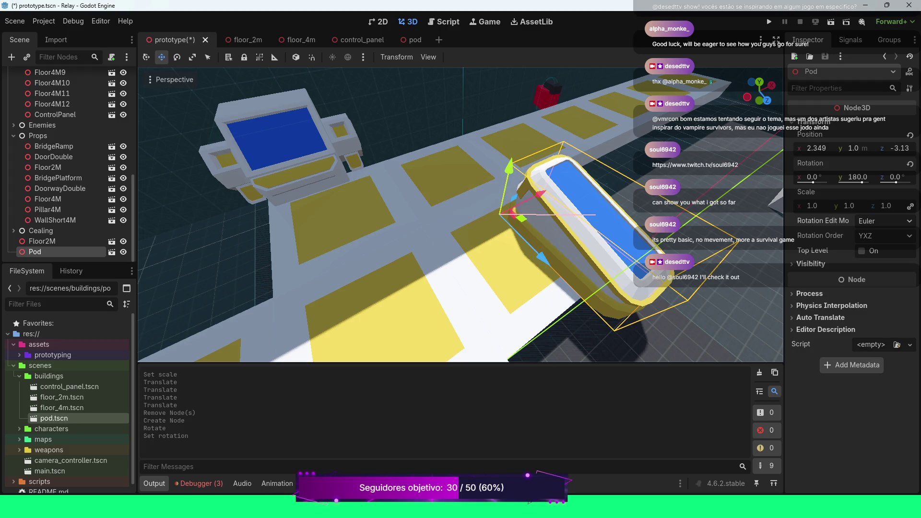
mouse_move(542, 259)
left_mouse_down()
mouse_move(480, 216)
mouse_move(475, 190)
mouse_move(428, 208)
mouse_move(411, 182)
left_mouse_up()
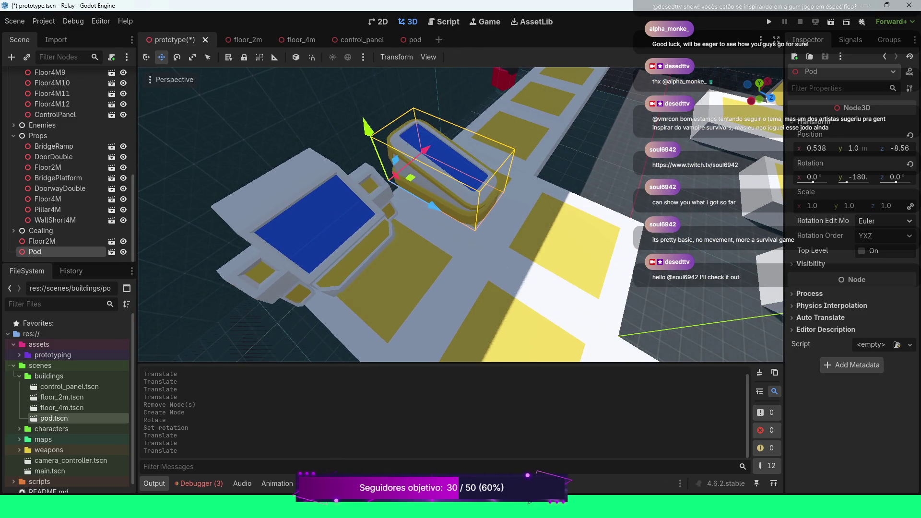
left_click_drag(432, 206, 428, 204)
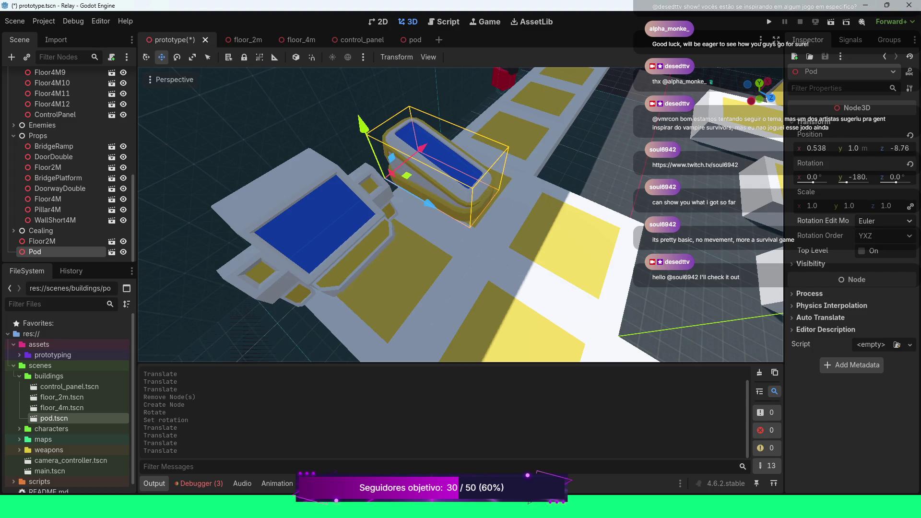
key("ctrl+s")
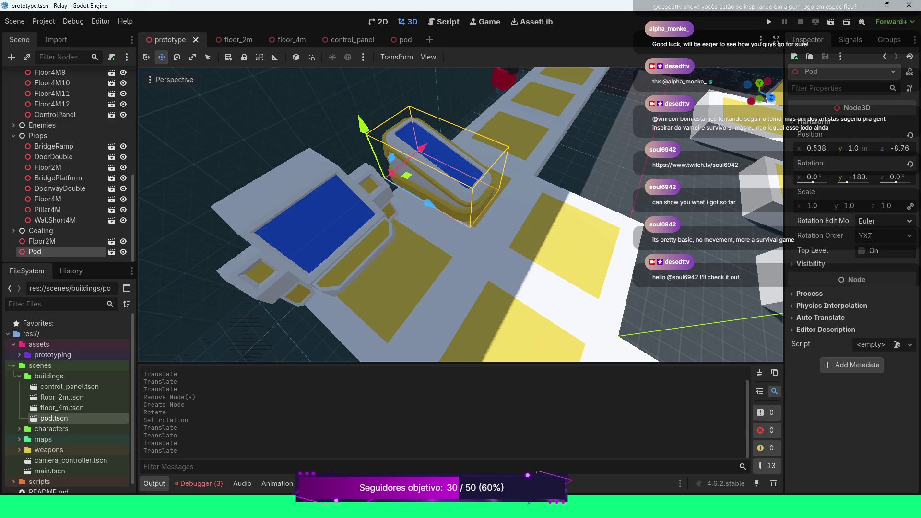
Orbit to a top-down view of the bridge and select the small Floor2M piece
key("s")
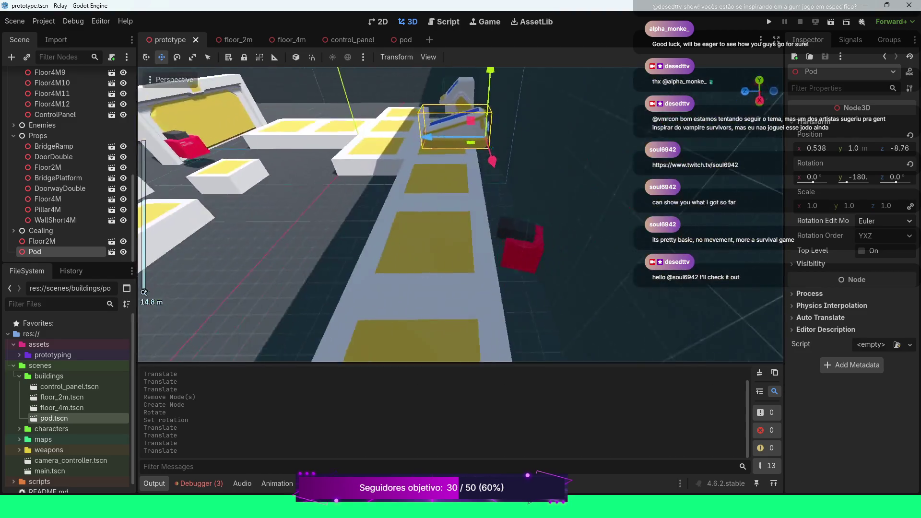
scroll(461, 215, "down", 5)
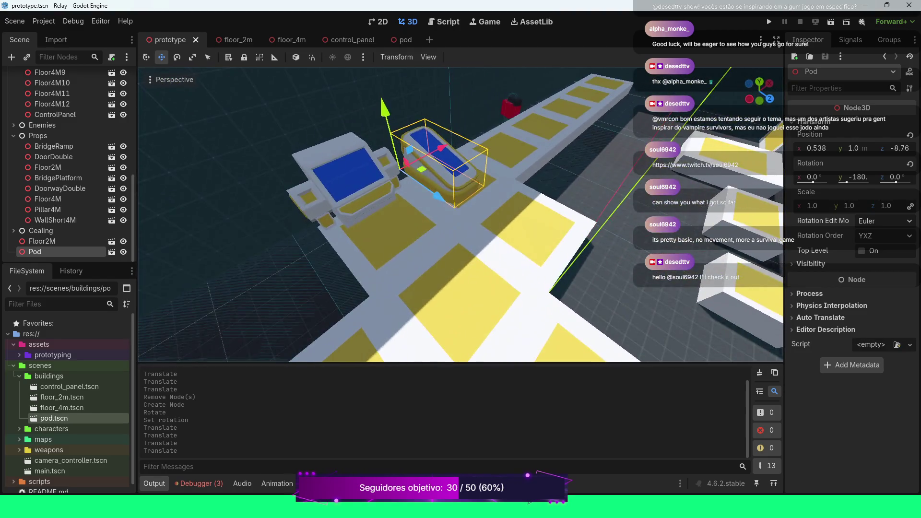
left_click_drag(461, 214, 556, 189)
left_click(493, 257)
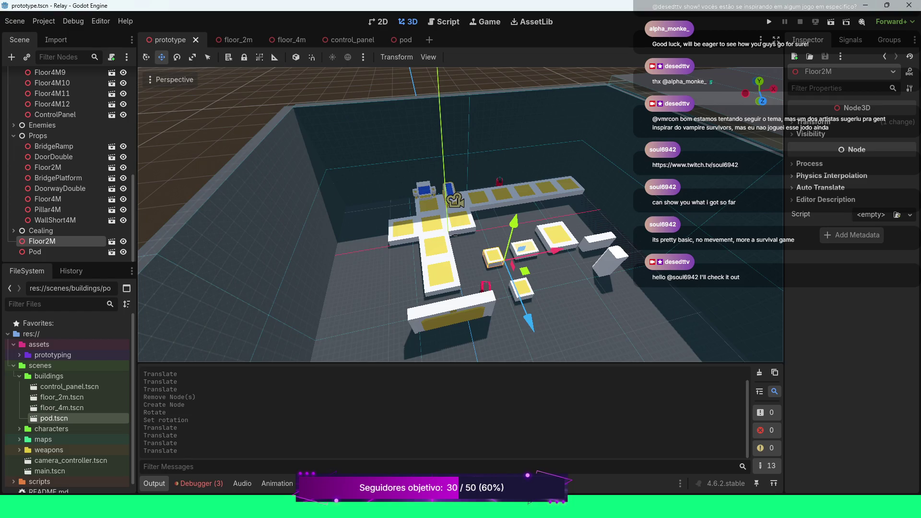
Delete the seven loose floor, pillar, wall and doorway props plus the DoorDouble door
left_click(556, 234, "shift")
left_click(599, 235, "shift")
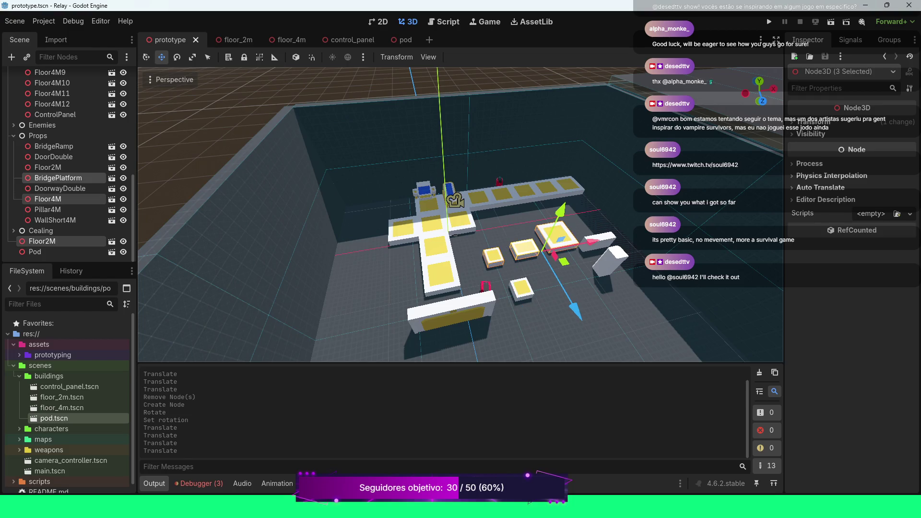
left_click(525, 248, "shift")
left_click(610, 259, "shift")
left_click(598, 237, "shift")
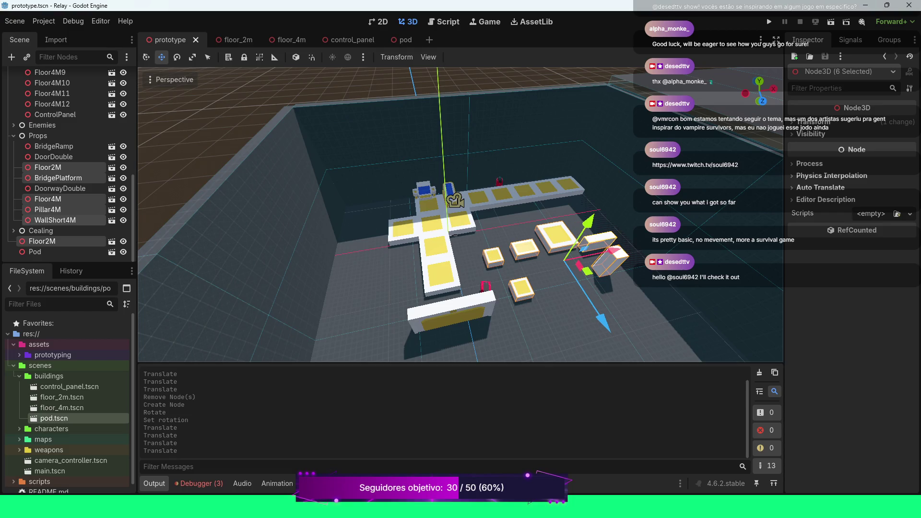
left_click(450, 313, "shift")
key("Delete")
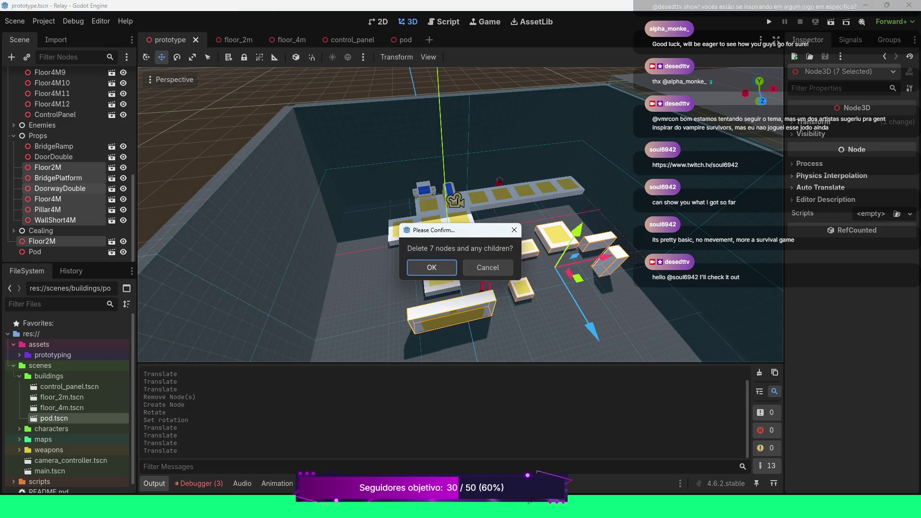
key("Return")
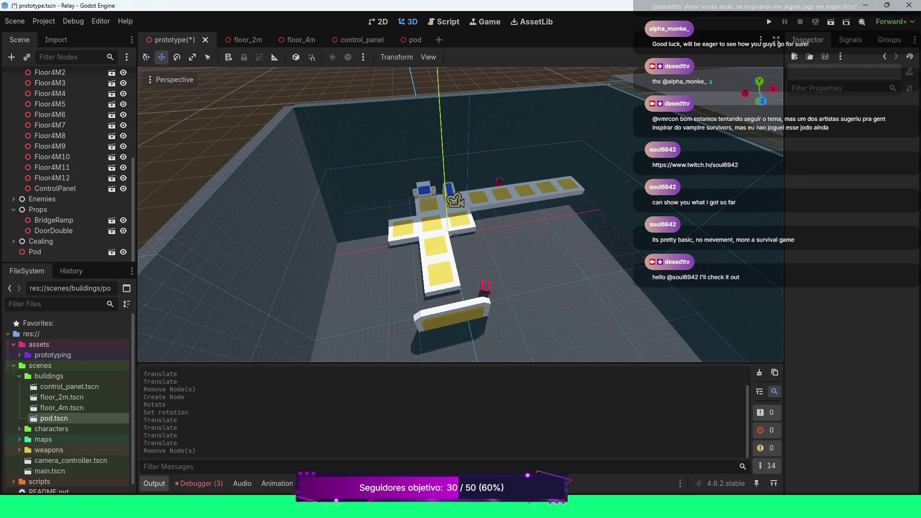
left_click(53, 230)
key("Delete")
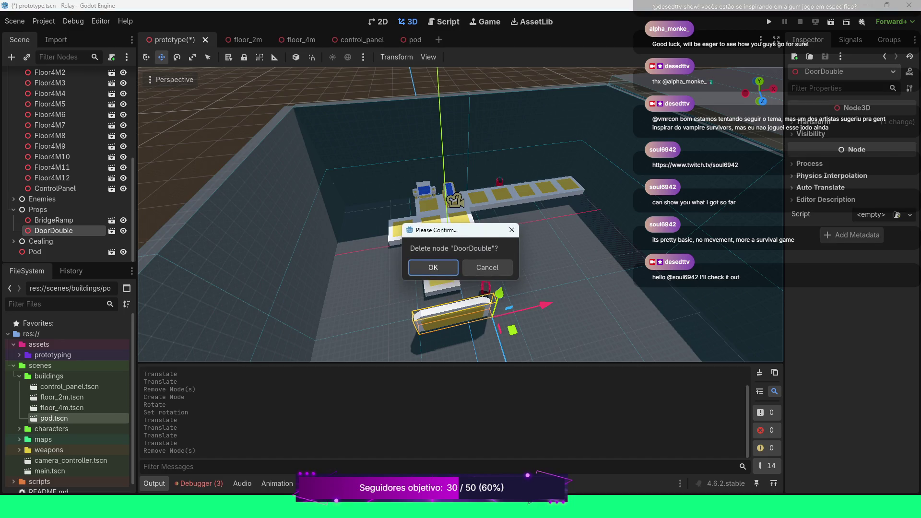
key("Return")
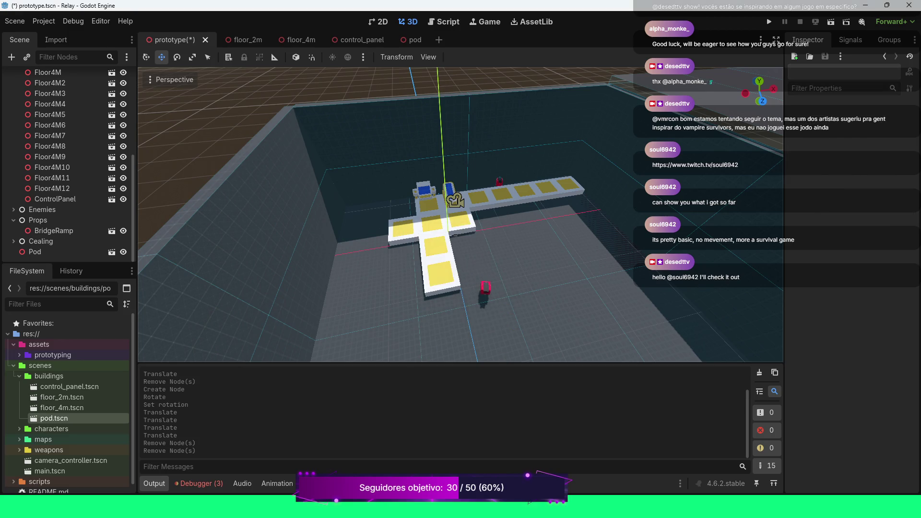
Select the eight ceiling tiles Ground9 to Ground16 in the Cealing group
scroll(72, 129, "up", 5)
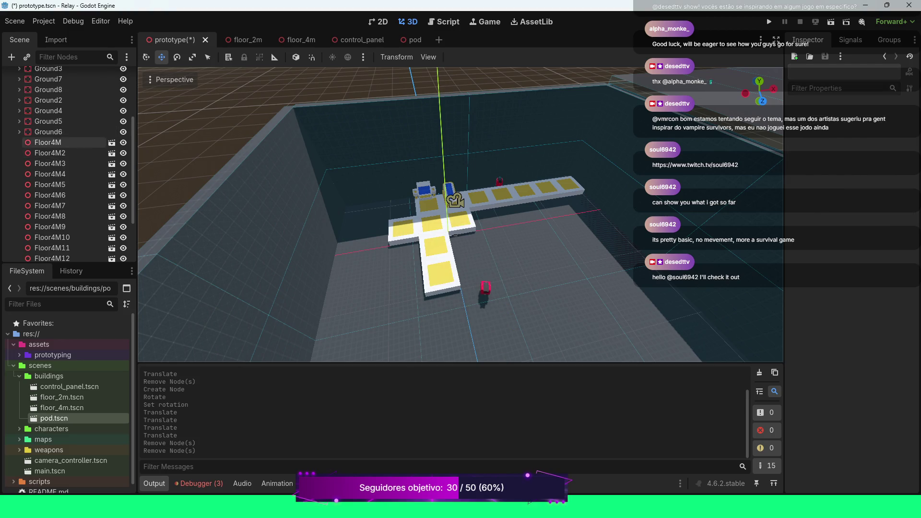
scroll(461, 215, "down", 5)
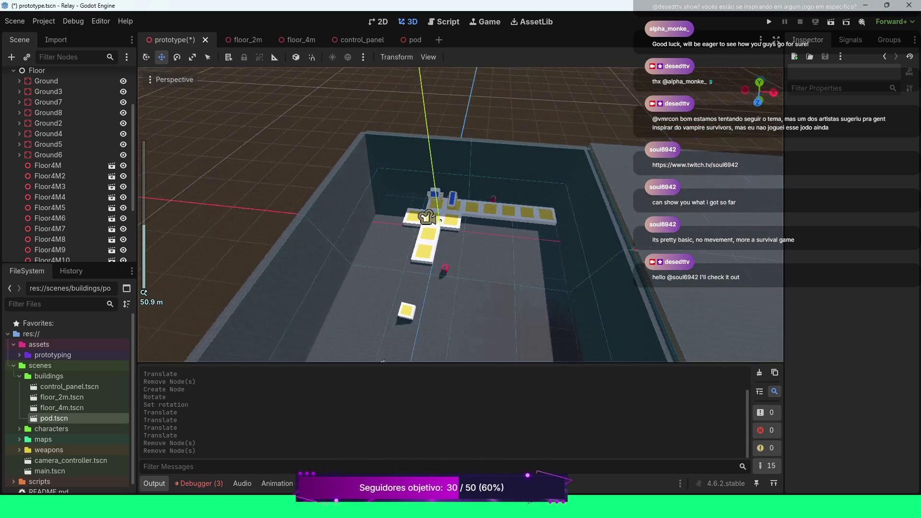
mouse_move(383, 360)
left_mouse_down()
mouse_move(288, 216)
mouse_move(174, 80)
left_mouse_up()
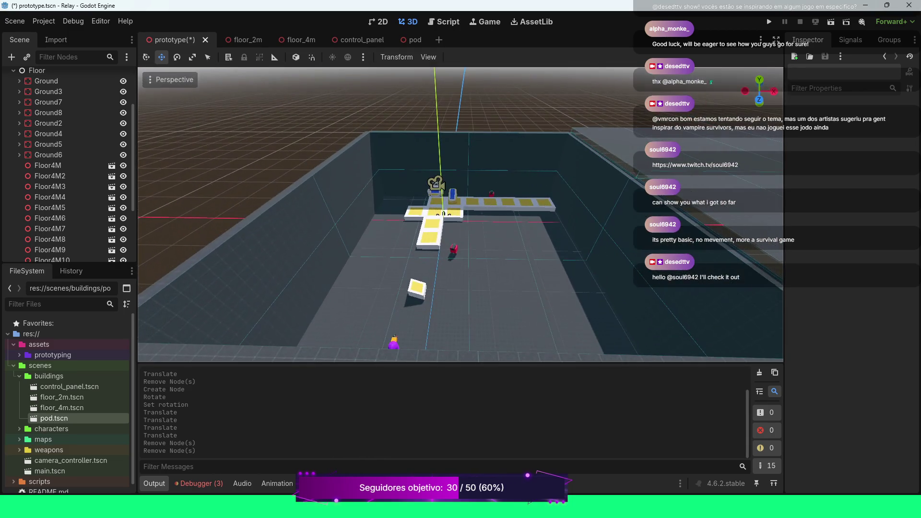
scroll(72, 163, "up", 3)
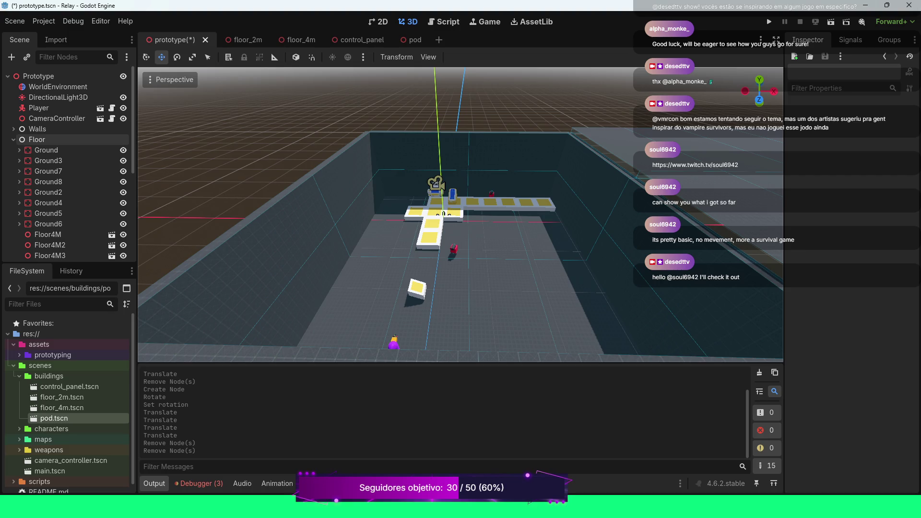
left_click(13, 139)
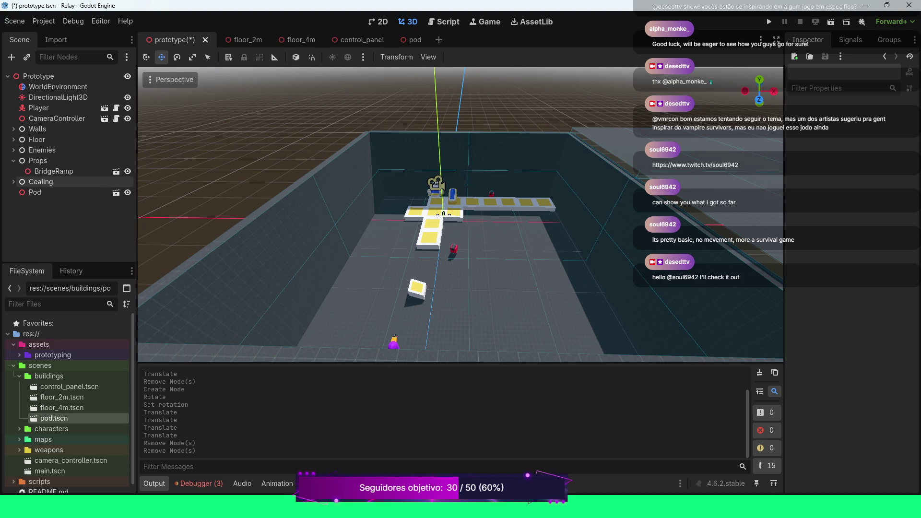
left_click(13, 181)
left_click(48, 192)
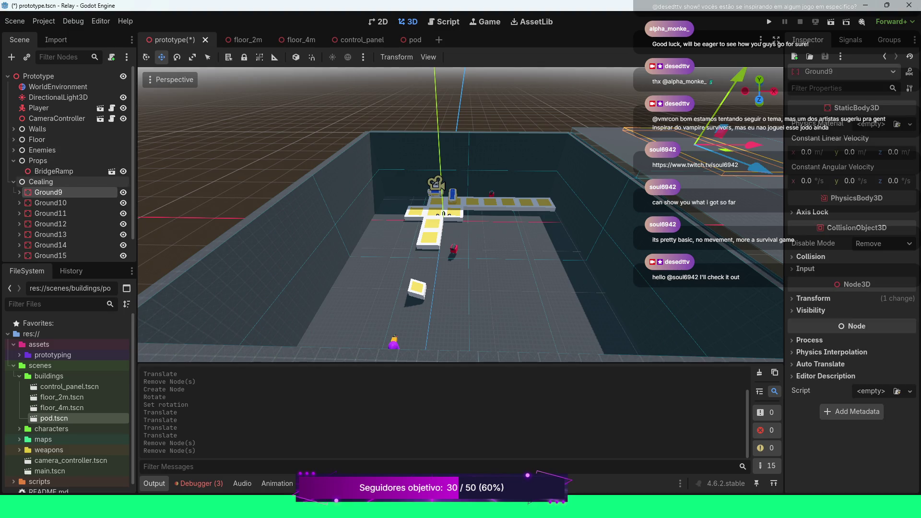
scroll(72, 191, "down", 2)
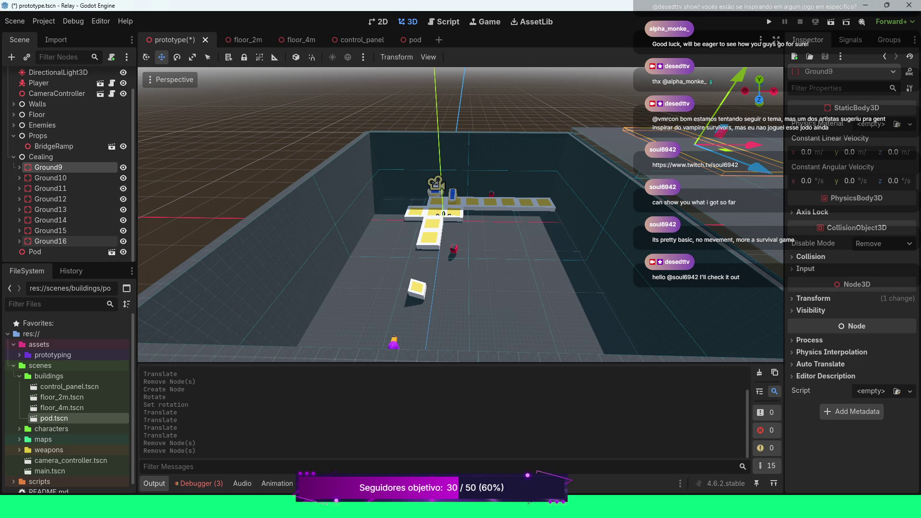
left_click(72, 241, "shift")
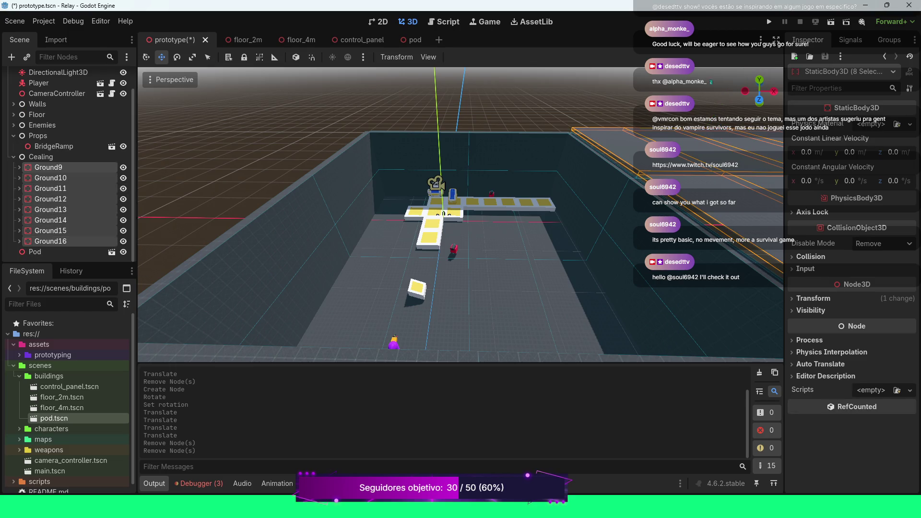
Move the ceiling tiles 25 units along X over the box, lower them onto the walls, and run the game
scroll(460, 215, "down", 6)
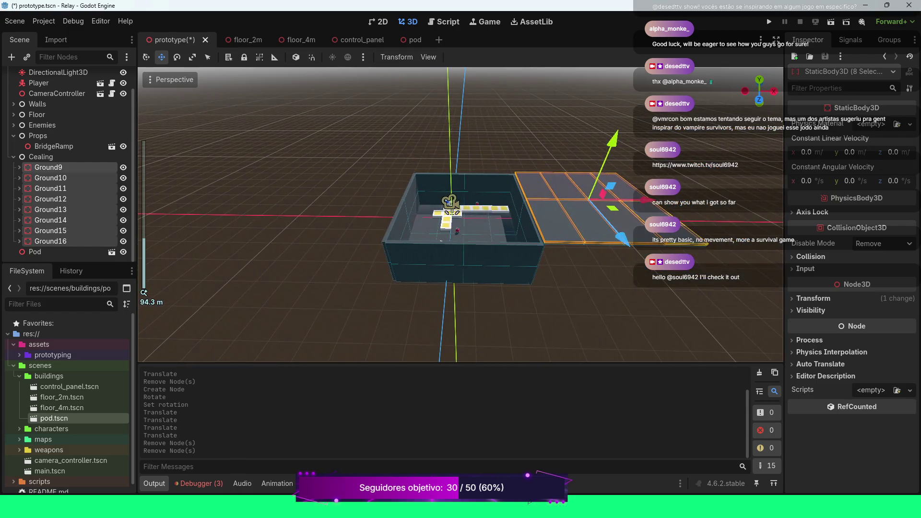
left_click_drag(645, 199, 621, 199)
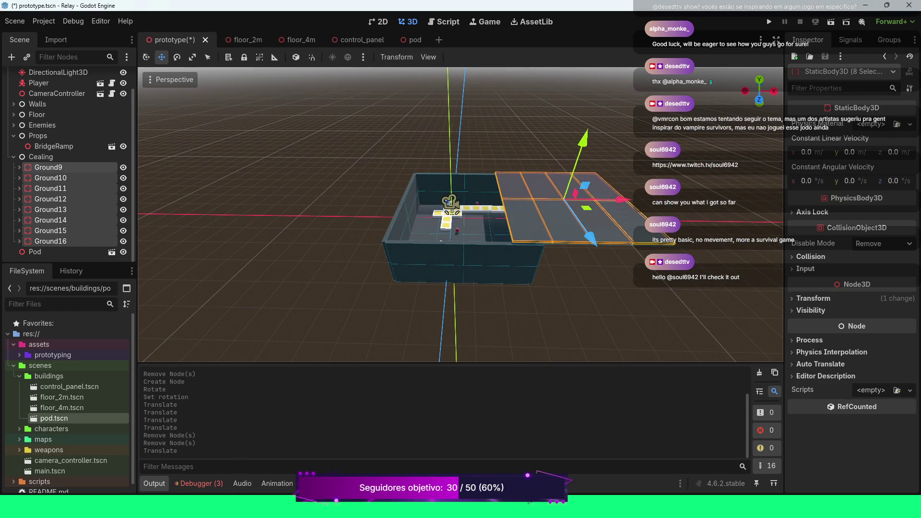
key("ctrl+z")
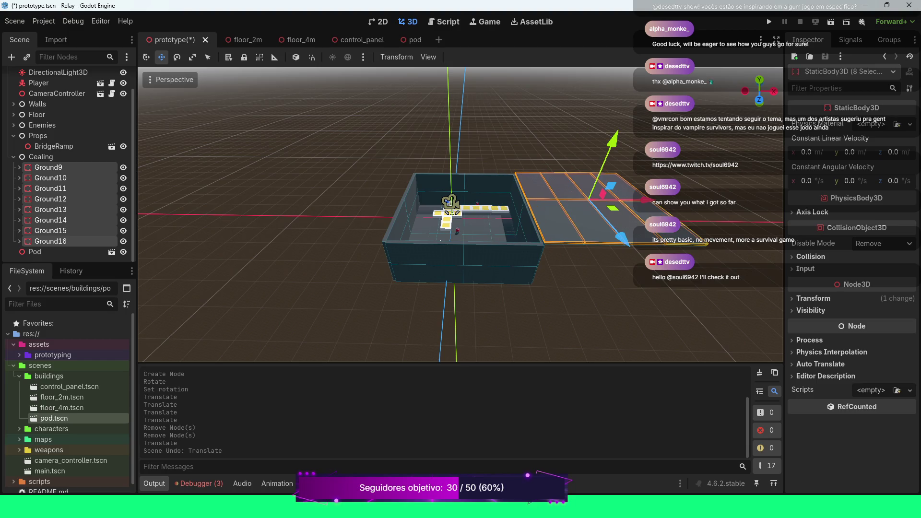
left_click_drag(643, 200, 523, 198)
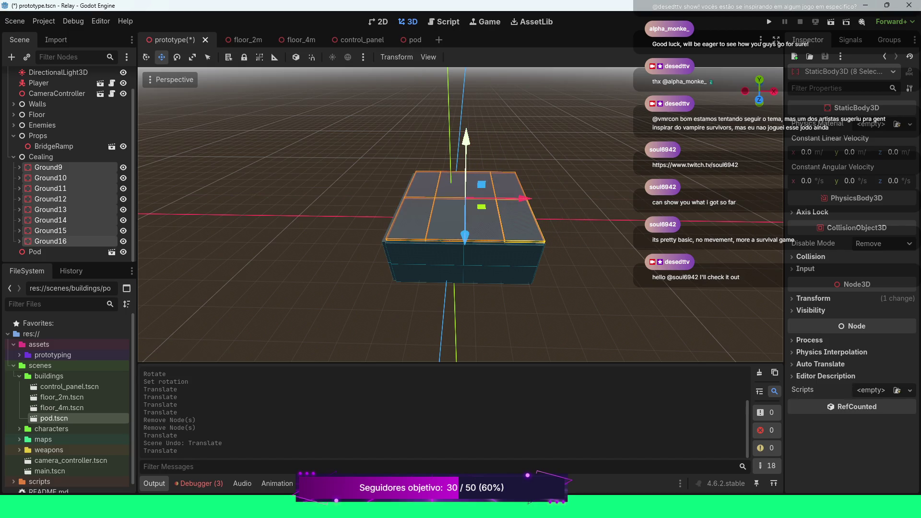
left_click_drag(466, 139, 466, 142)
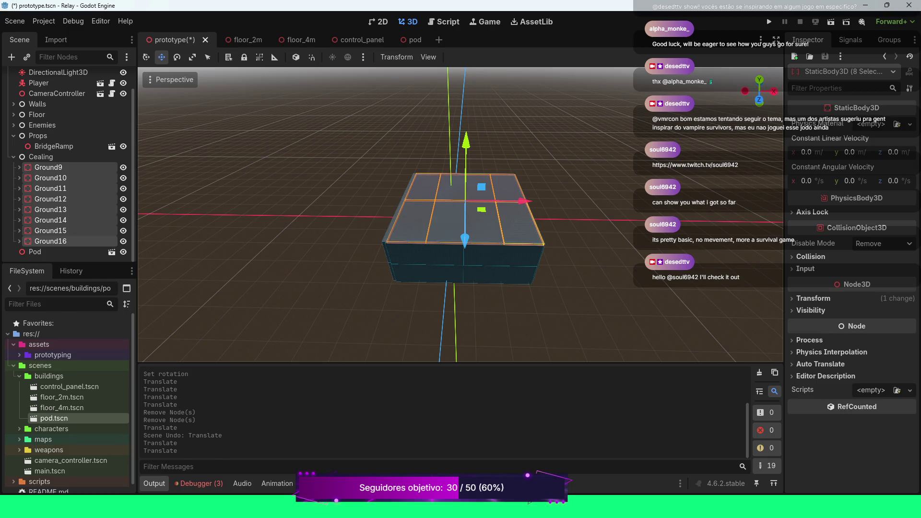
key("F5")
Walk the purple player around the starting area in every direction
key("d")
key("w")
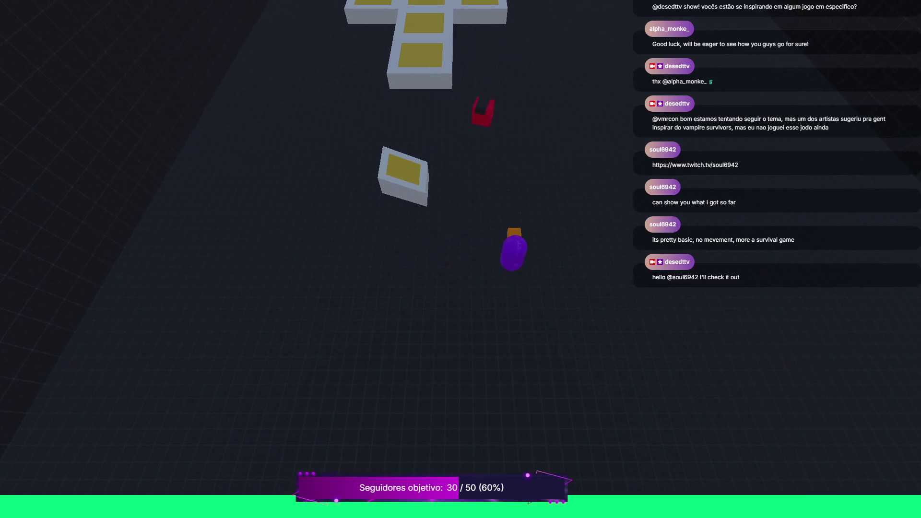
key("w")
key("d")
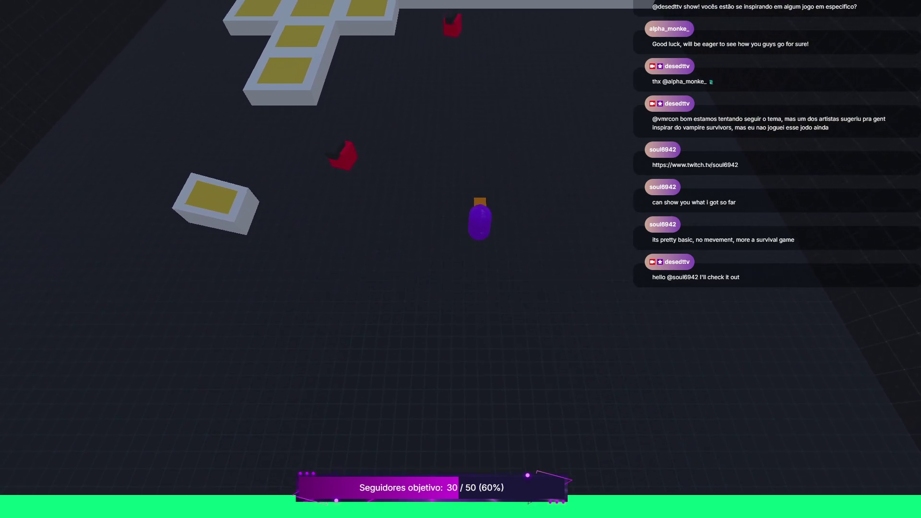
key("w")
key("d")
key("s")
key("a")
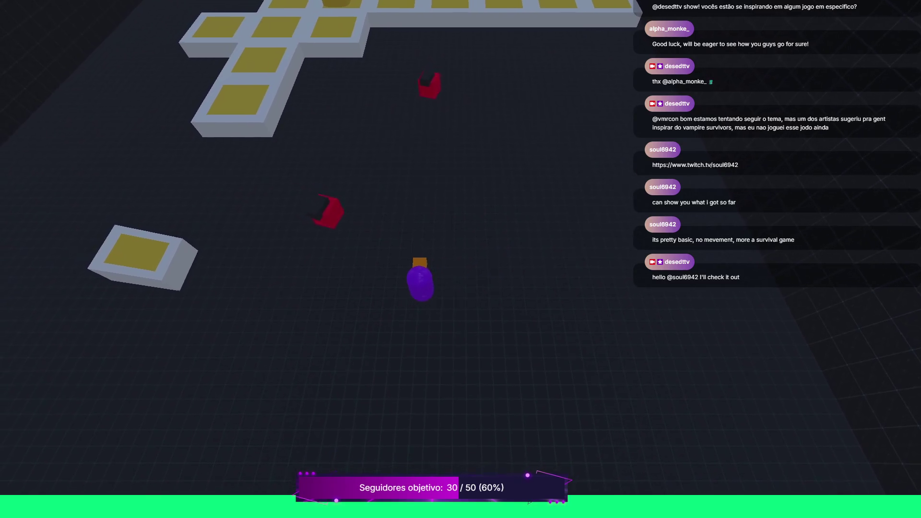
key("a")
key("s")
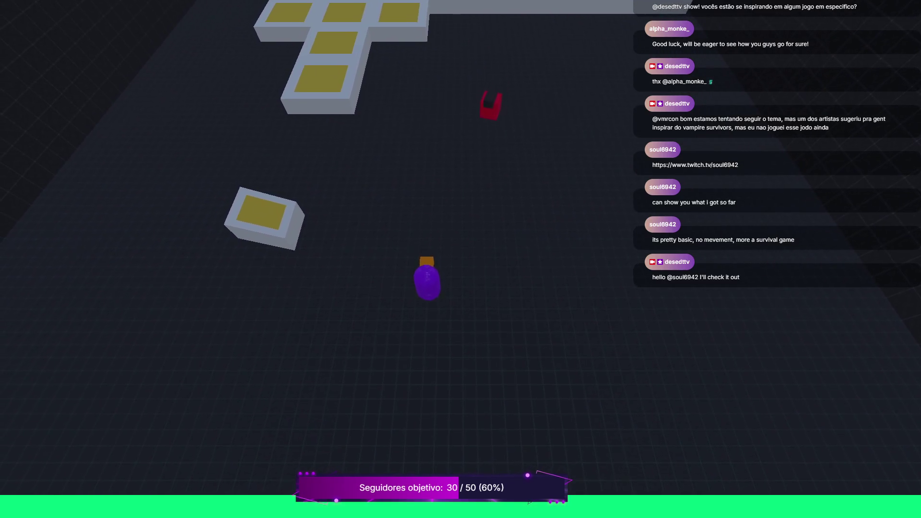
key("d")
key("a")
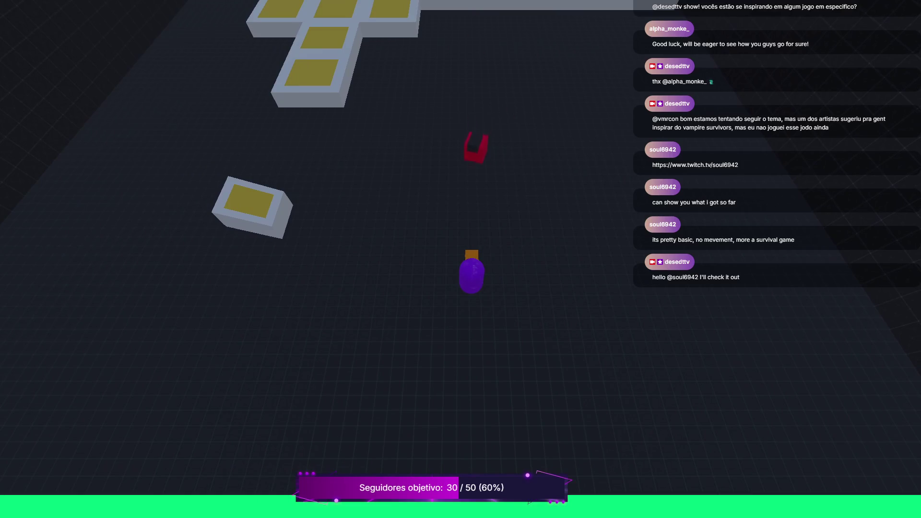
key("a")
key("s")
key("d")
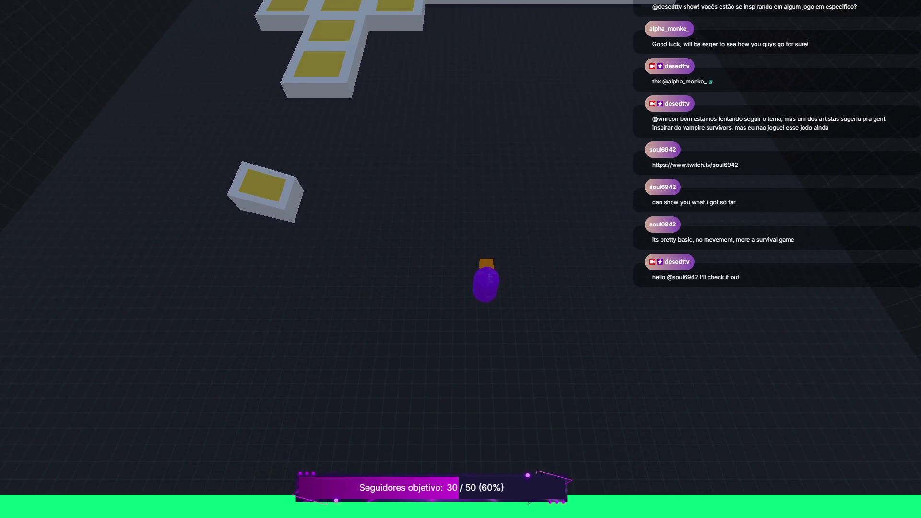
key("w")
key("a")
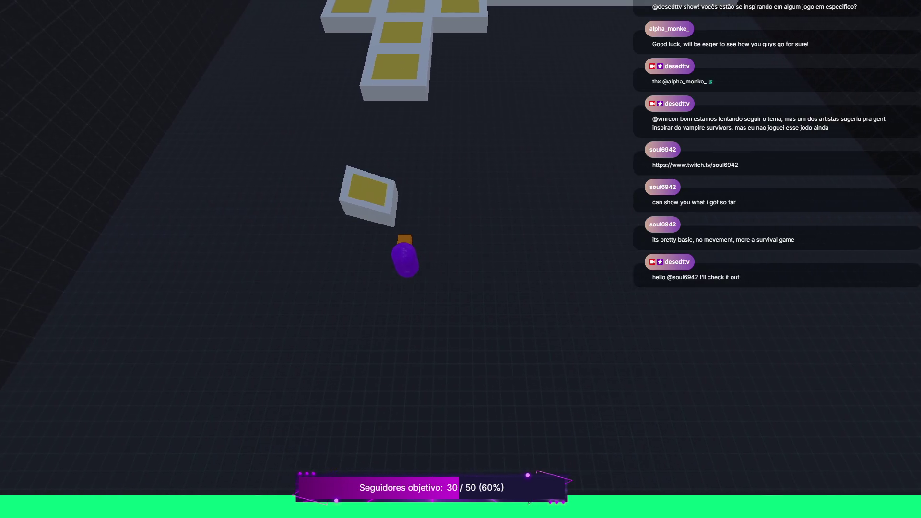
Walk onto the T-shaped platform, past the blue capsule machine, and down across the dark floor
key("w")
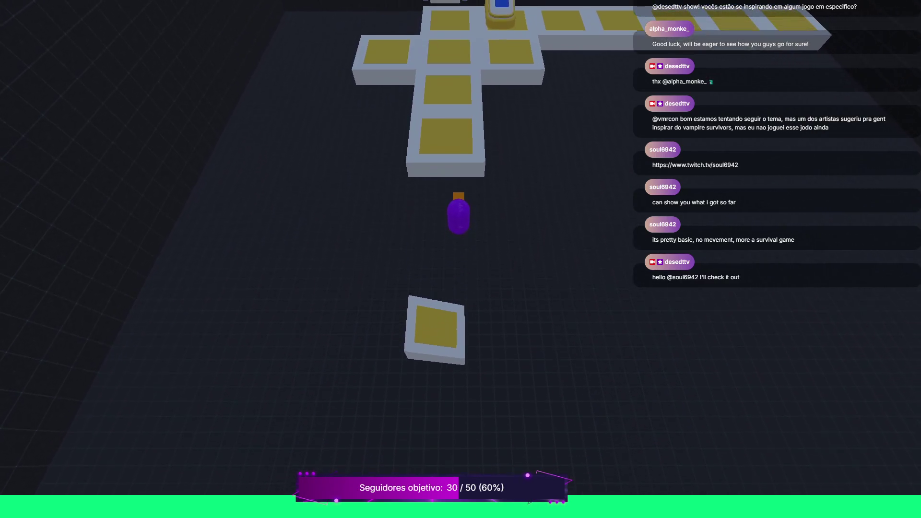
key("w")
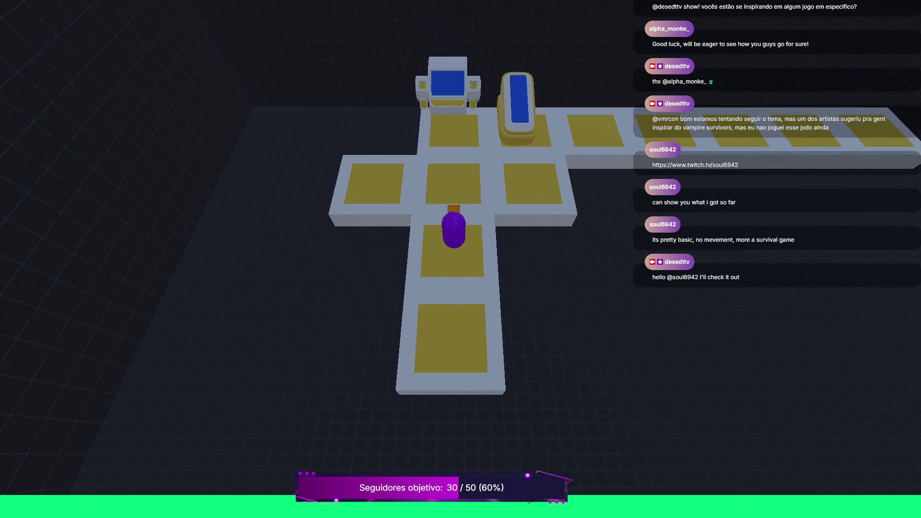
key("w")
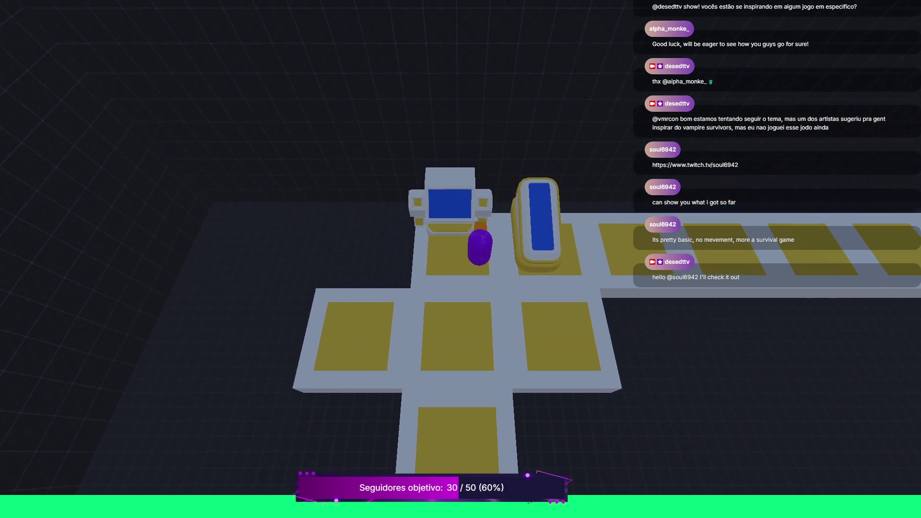
key("d")
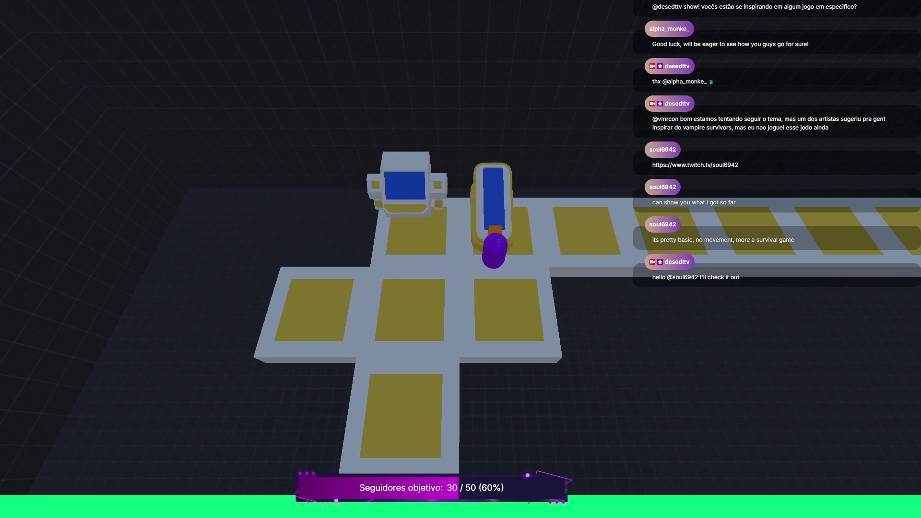
key("d")
key("a")
key("s")
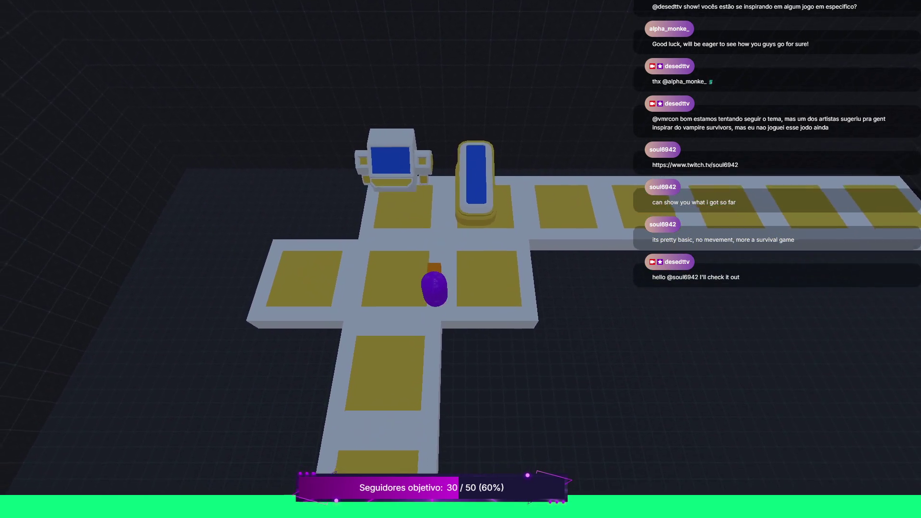
key("s")
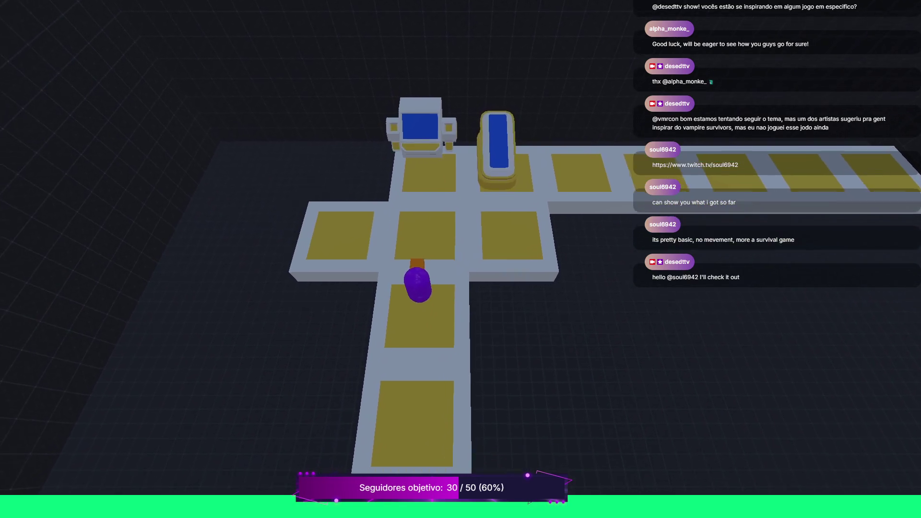
key("s")
key("d")
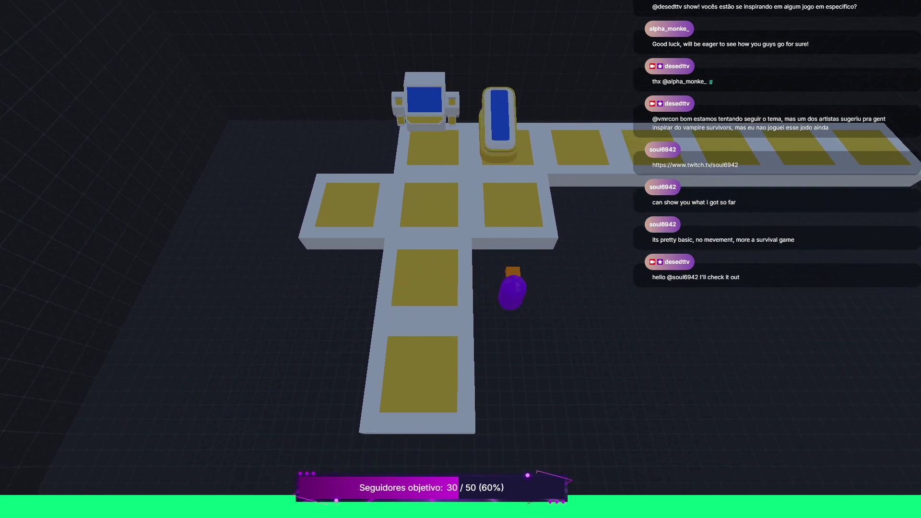
key("s")
key("d")
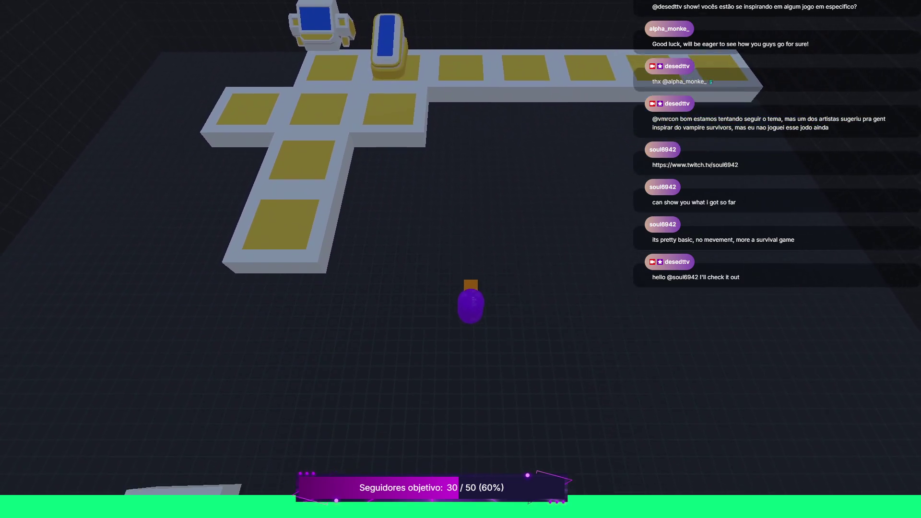
key("s")
key("a")
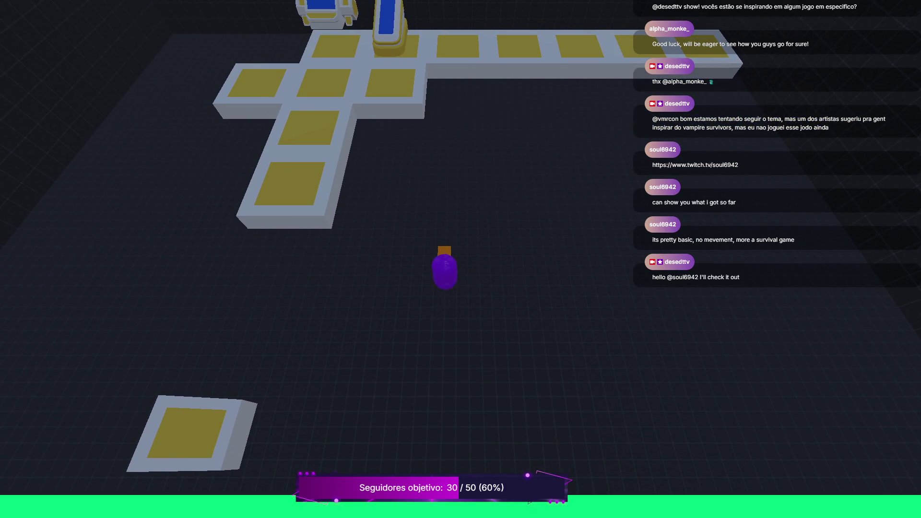
key("s")
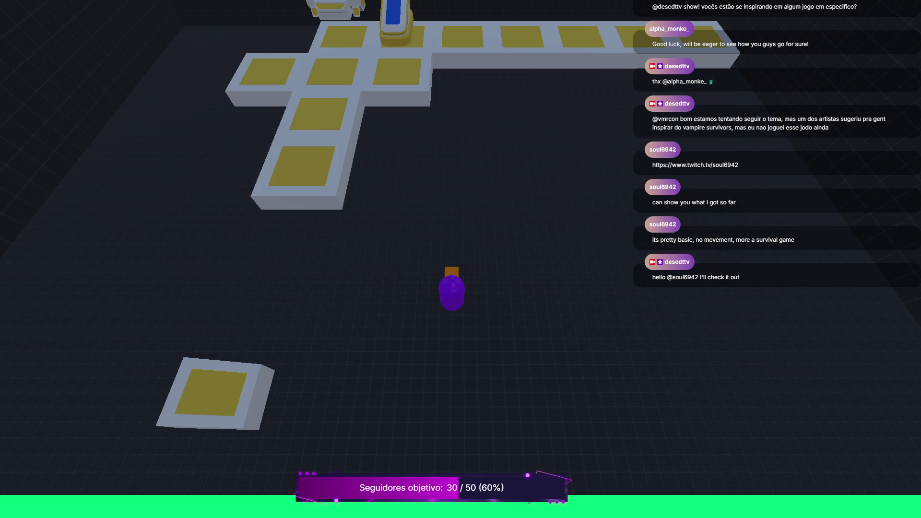
Walk back onto the platform and off again, then quit the game with Alt+F4
key("w")
key("s")
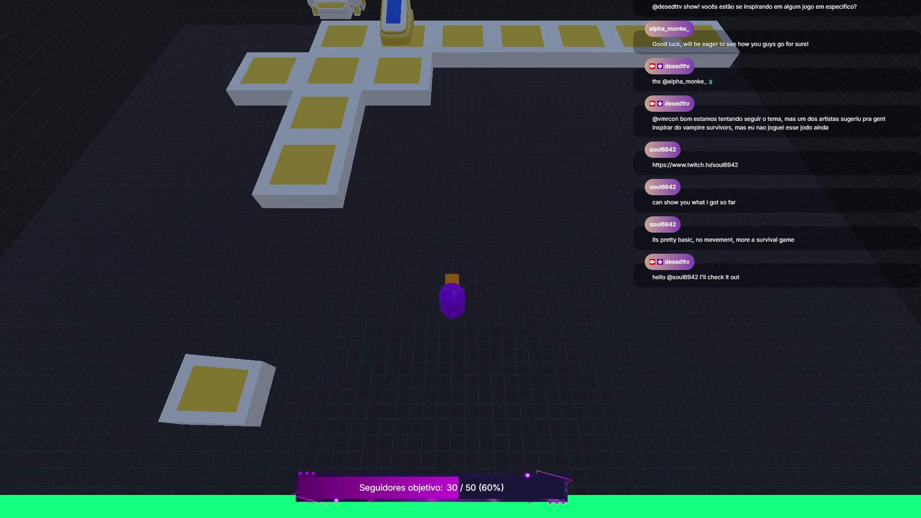
key("a")
key("w")
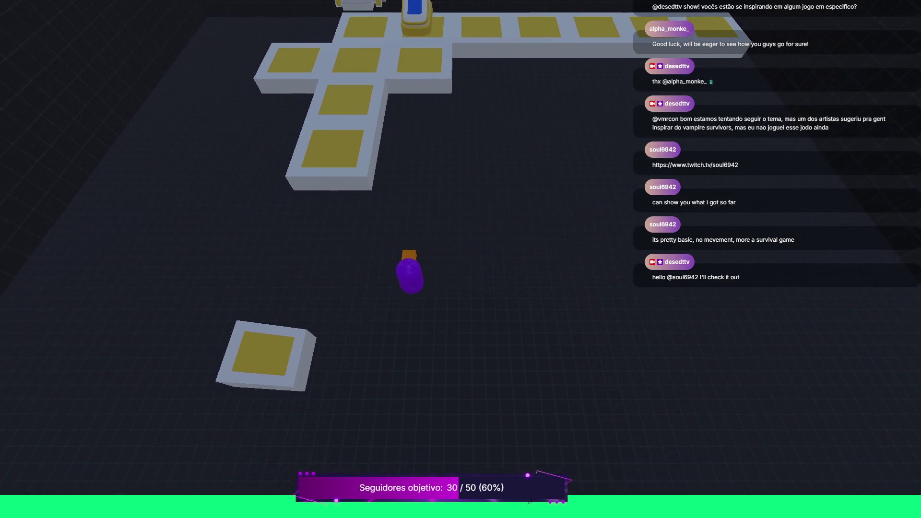
key("w")
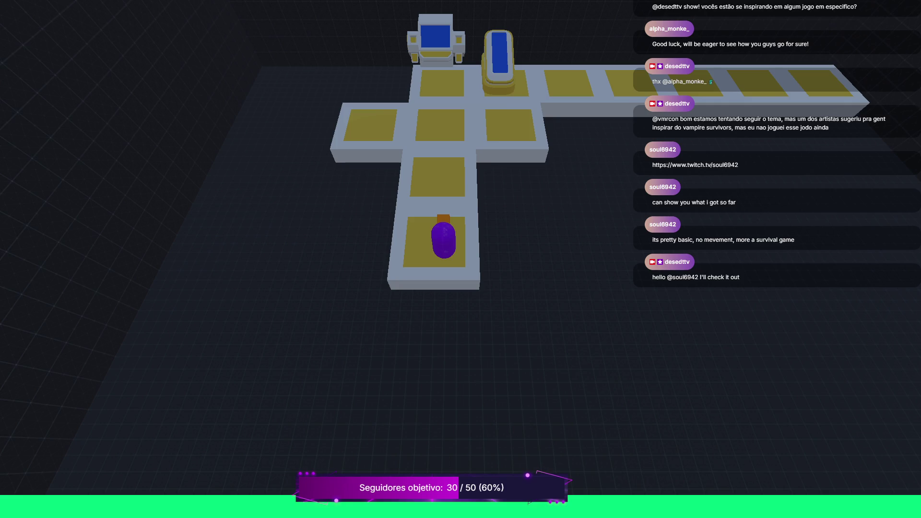
key("d")
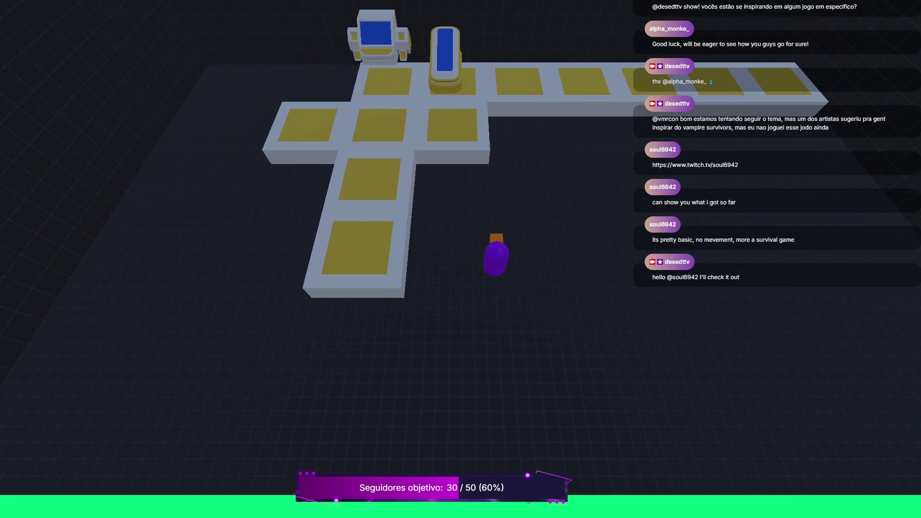
key("s")
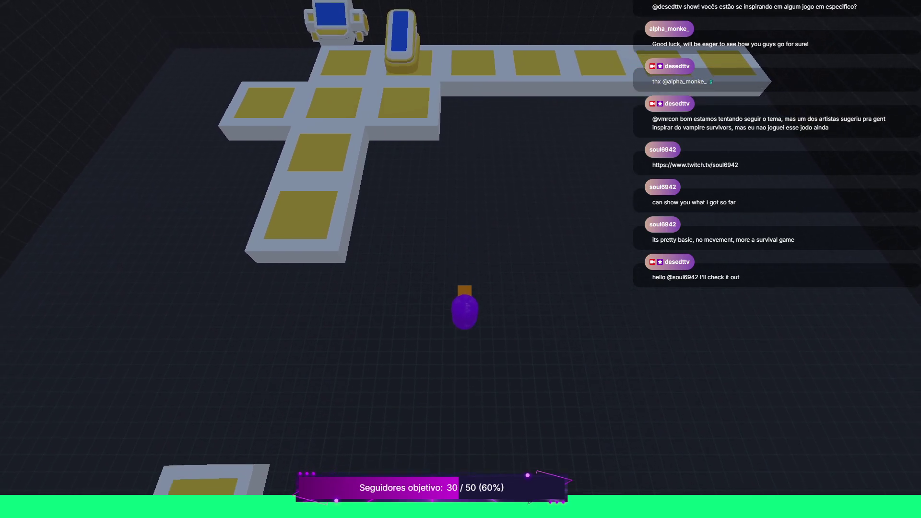
key("s")
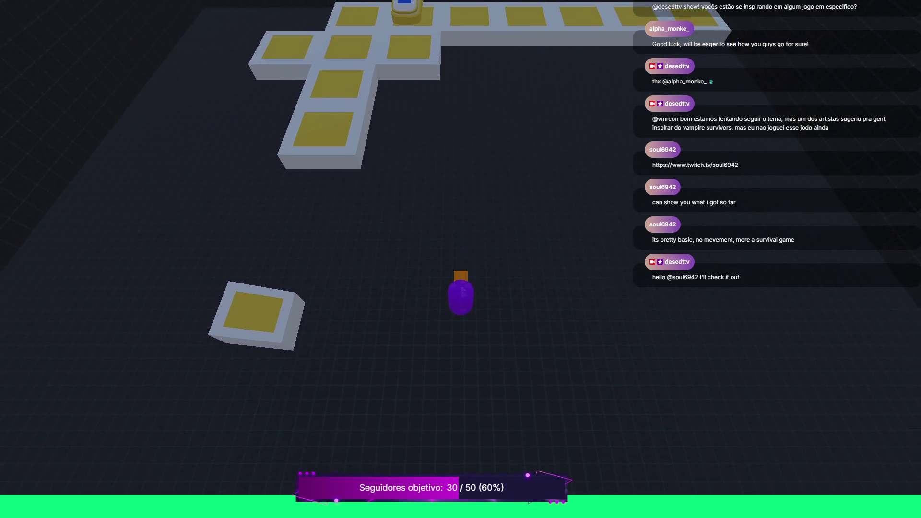
key("alt+F4")
scroll(144, 292, "down", 3)
scroll(143, 292, "up", 3)
scroll(144, 292, "up", 5)
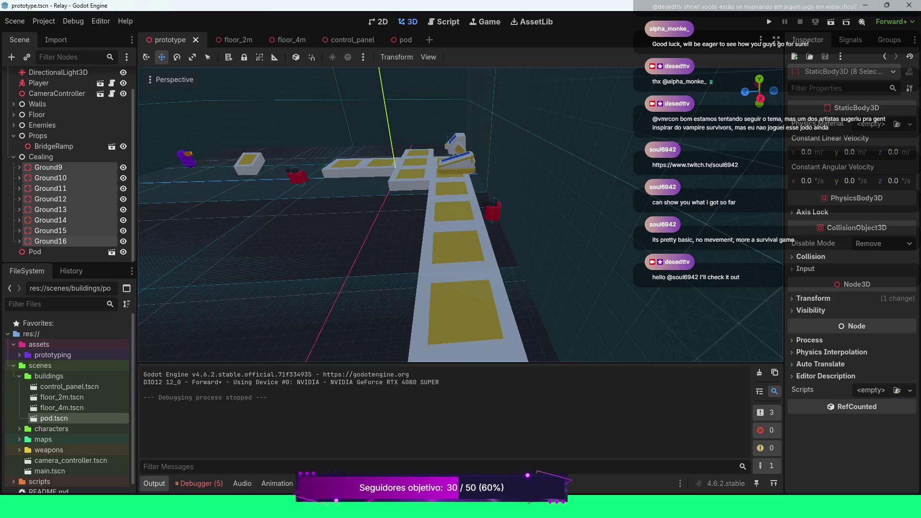
Delete the BridgeRamp prop and save the prototype scene
left_click(54, 146)
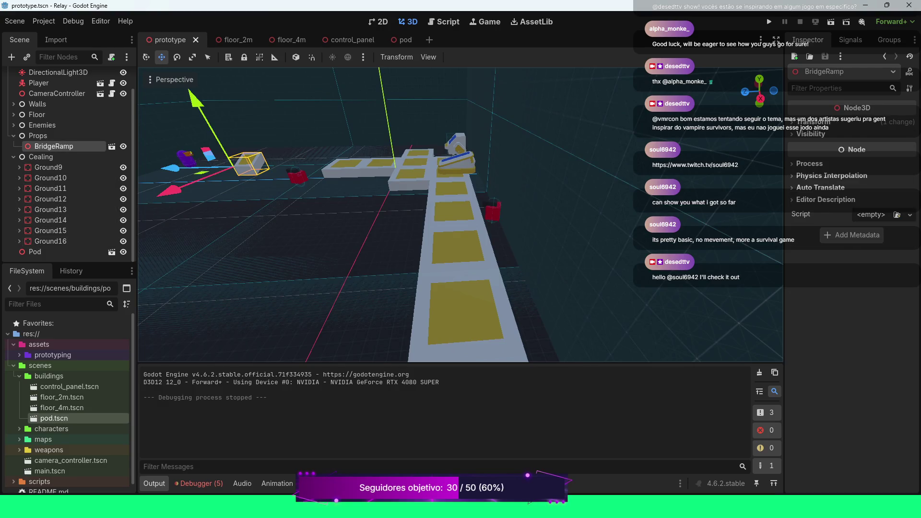
key("Delete")
key("Return")
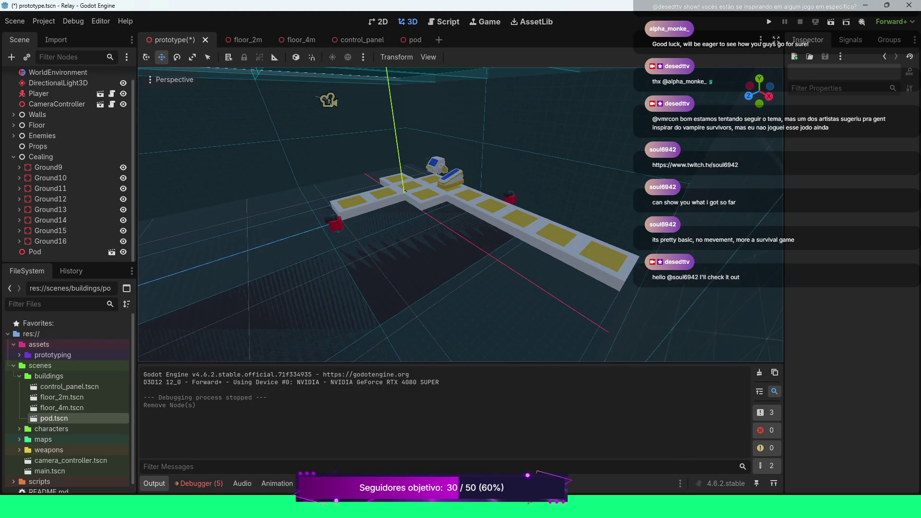
key("ctrl+s")
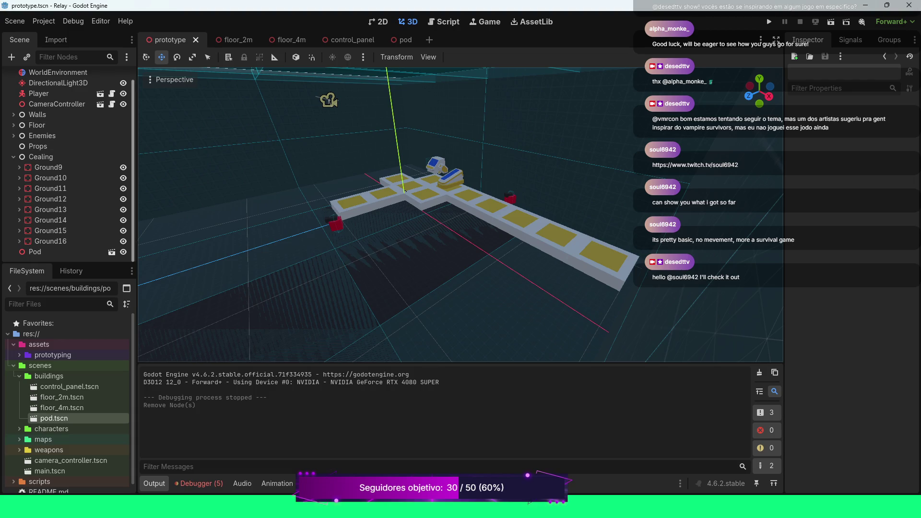
Collapse the Cealing group and select the Prototype root node
scroll(72, 125, "up", 1)
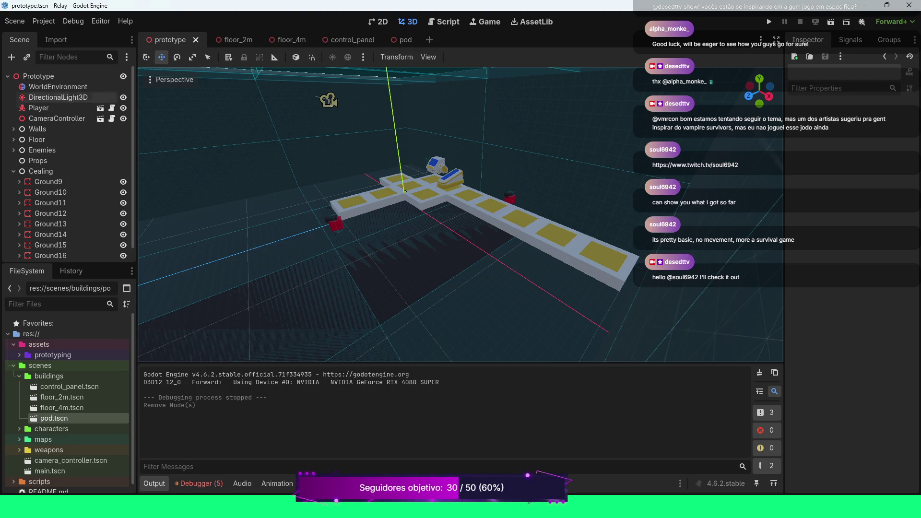
left_click(13, 171)
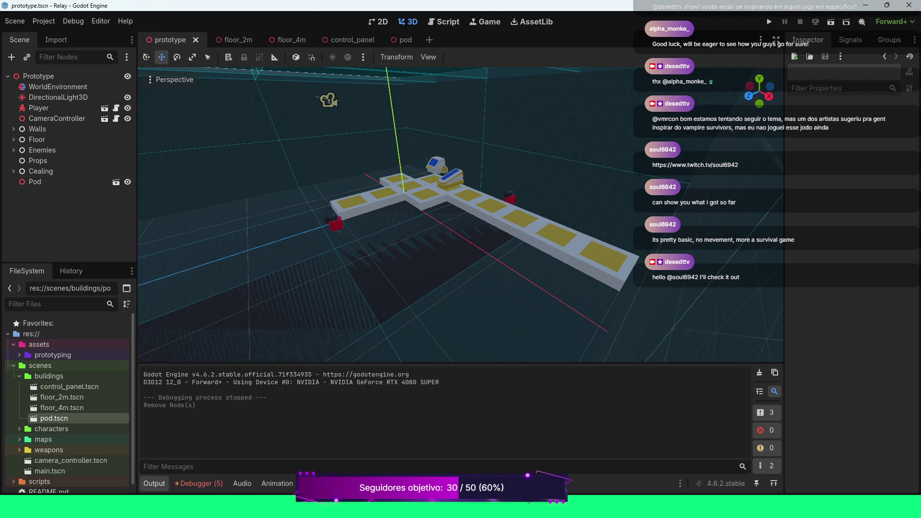
left_click(48, 77)
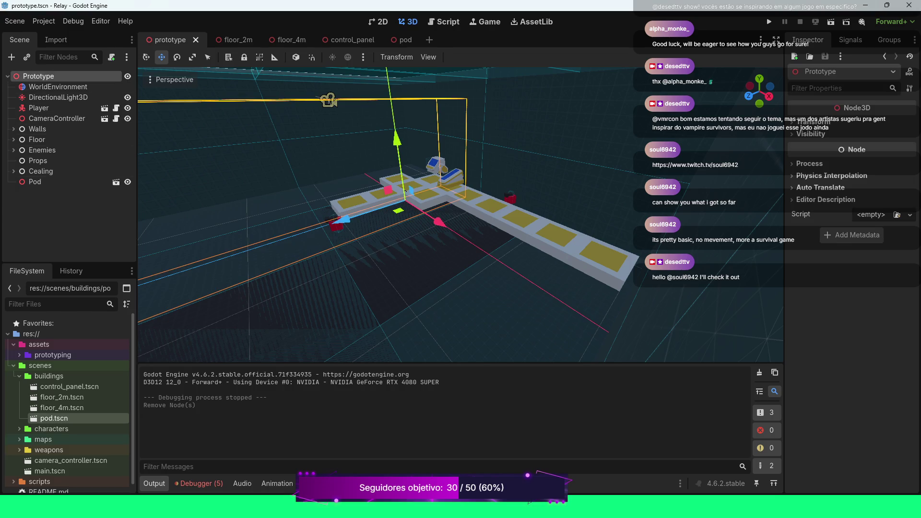
Search 'li' in Create New Node and add a PointLight2D under Prototype
right_click(48, 77)
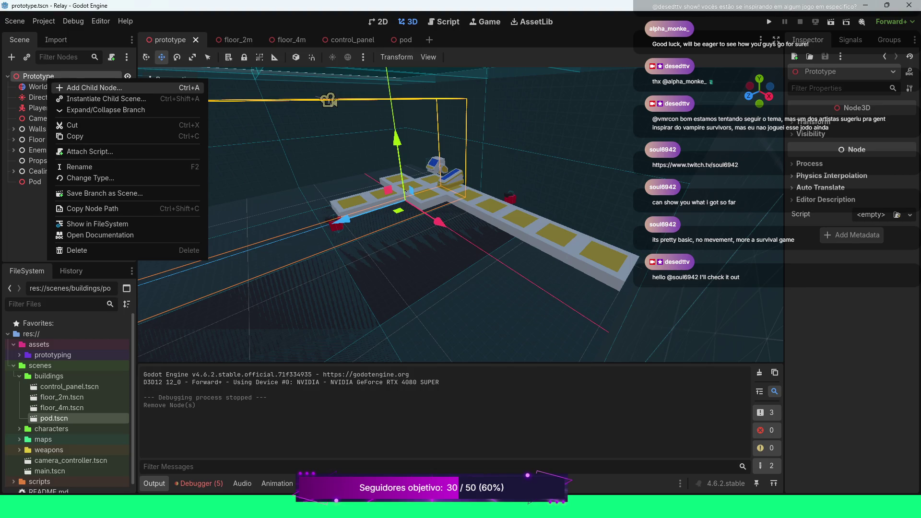
left_click(92, 88)
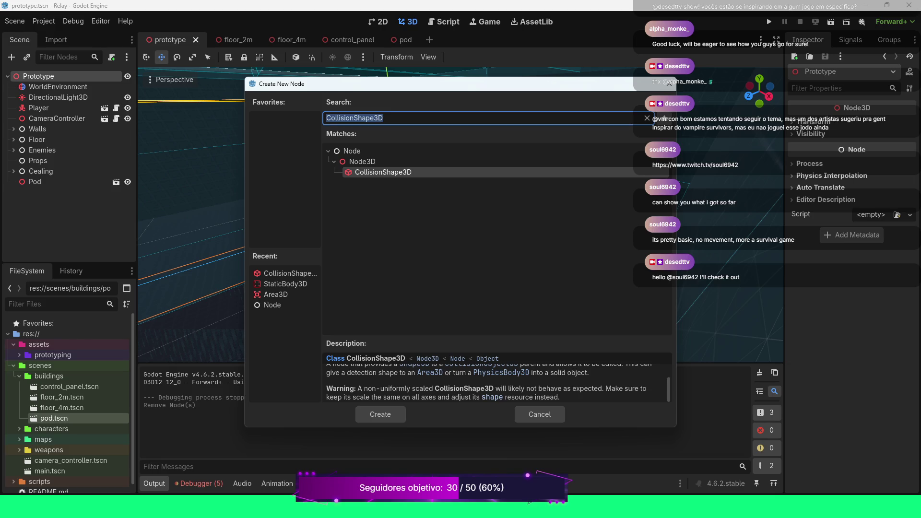
type("li")
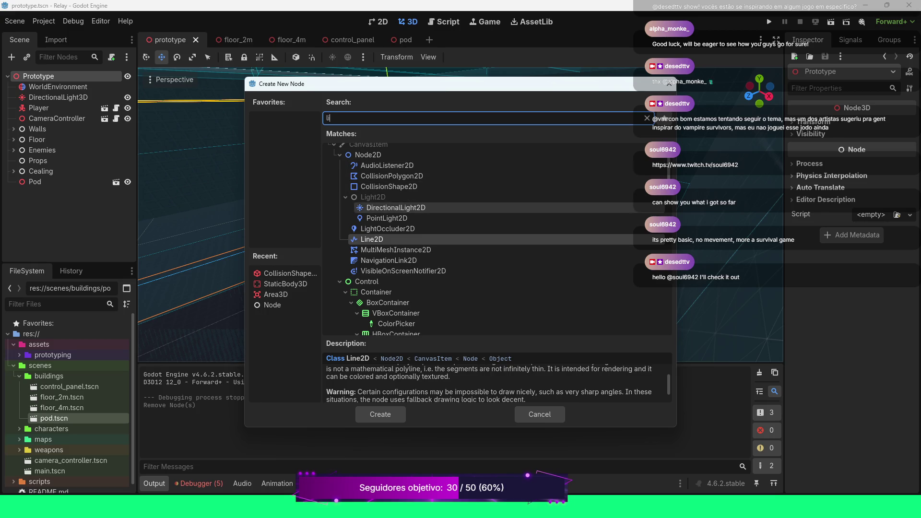
double_click(386, 218)
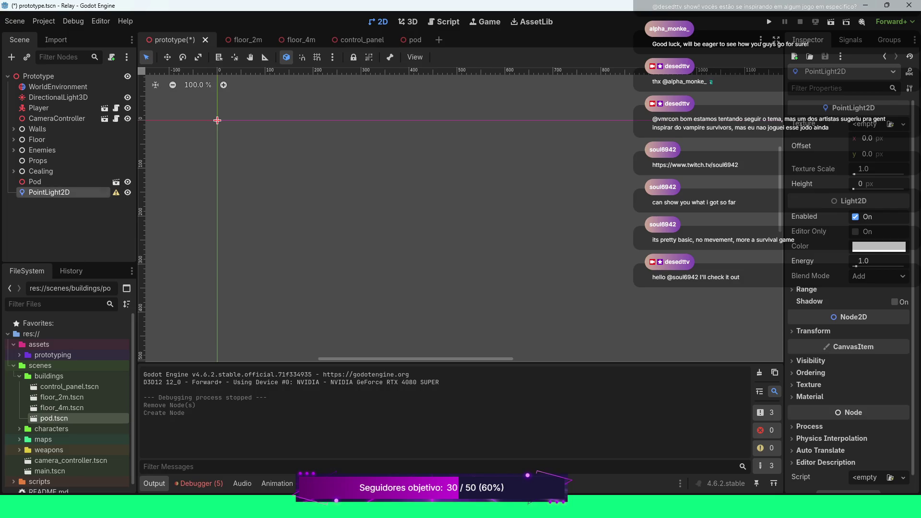
Show the new-texture options for the PointLight2D's Texture property
mouse_move(116, 193)
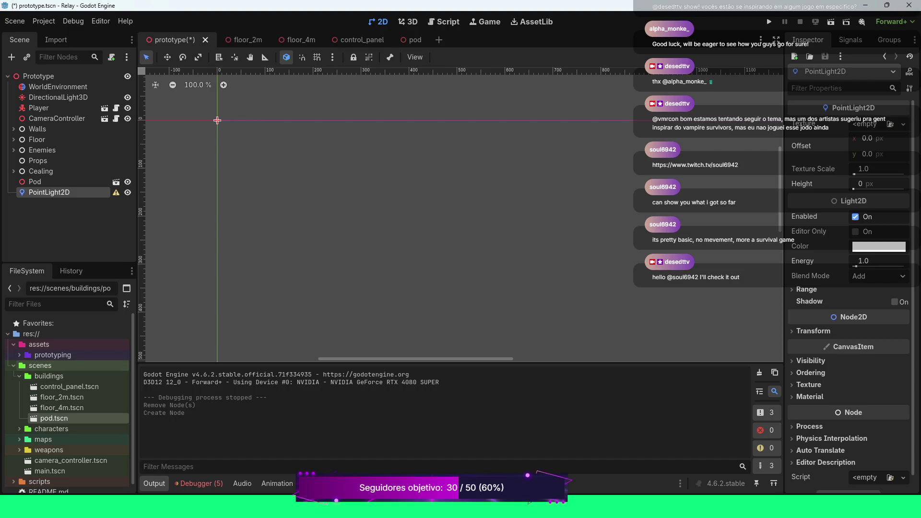
left_click(904, 124)
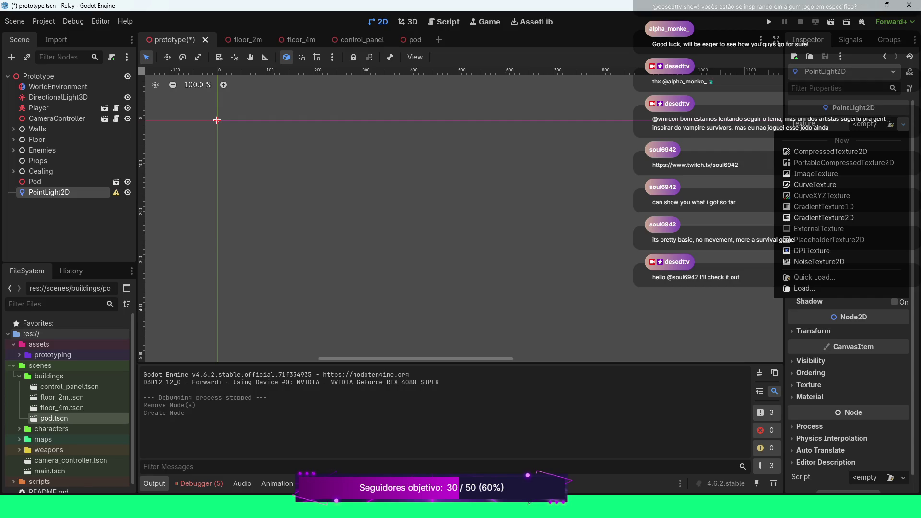
Assign a new ImageTexture to the PointLight2D, then try a texture scale of about 5.2 and reset it to 1.0
scroll(67, 403, "down", 1)
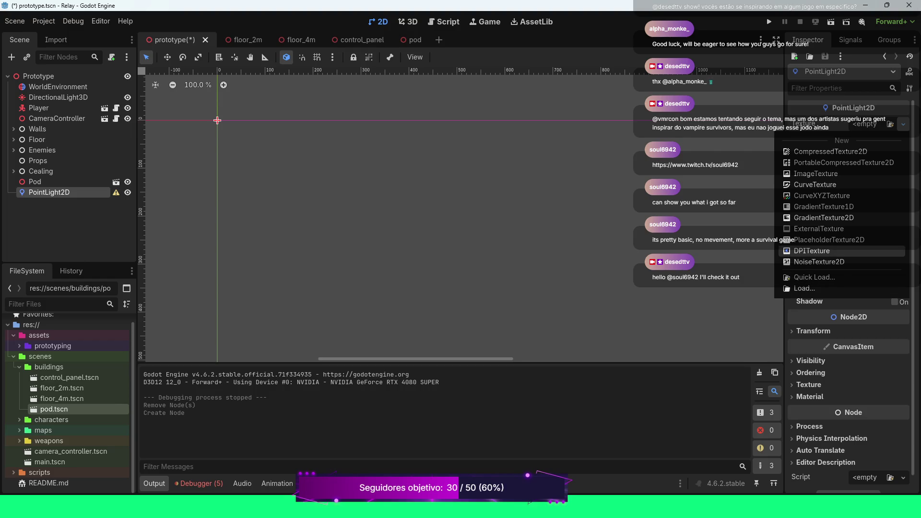
left_click(815, 174)
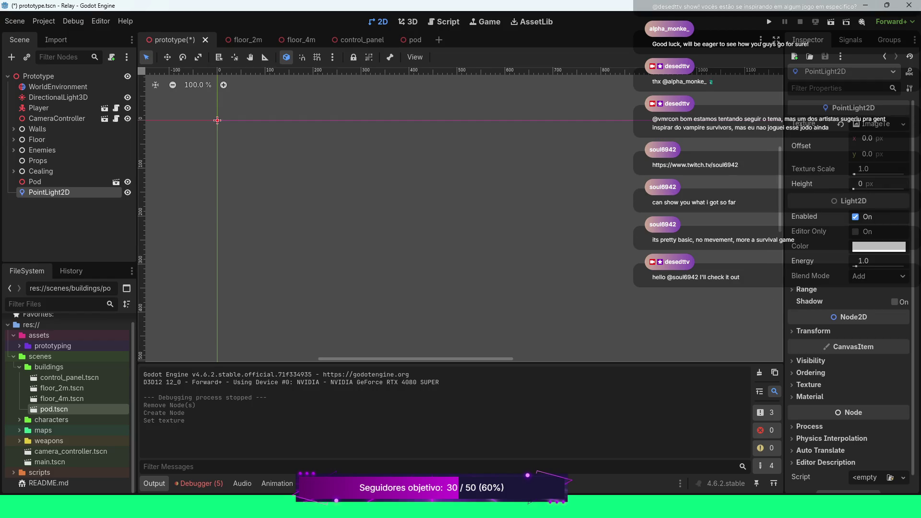
left_click(870, 124)
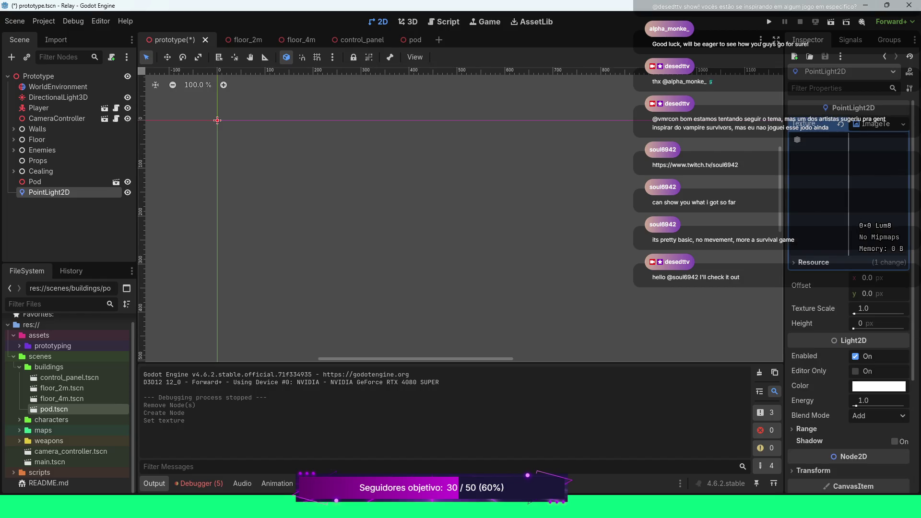
scroll(303, 109, "down", 7)
scroll(327, 105, "down", 5)
scroll(287, 115, "up", 15)
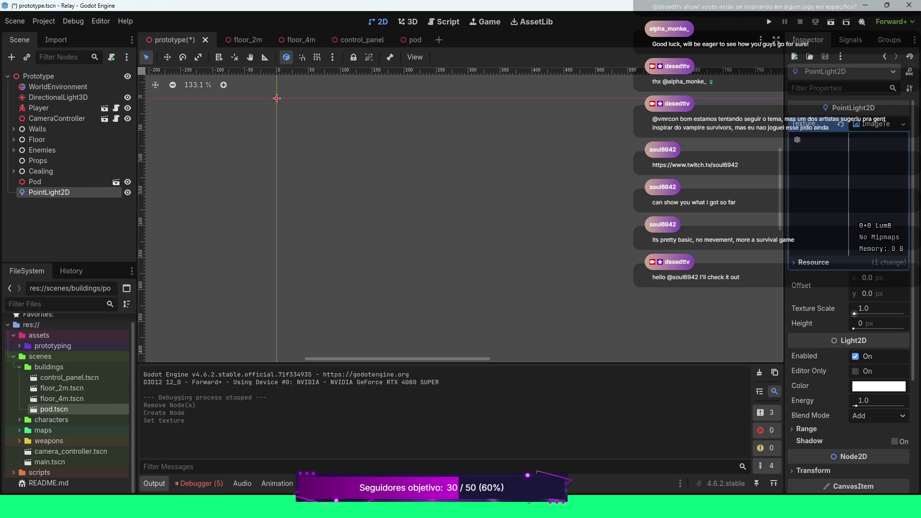
left_click_drag(854, 314, 853, 313)
left_click(841, 310)
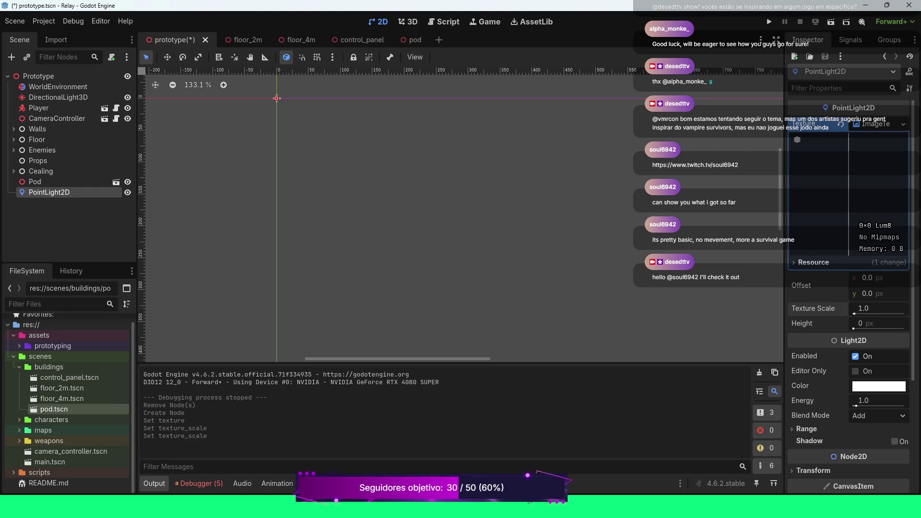
Set the light colour to hex 9bff85
left_click(879, 386)
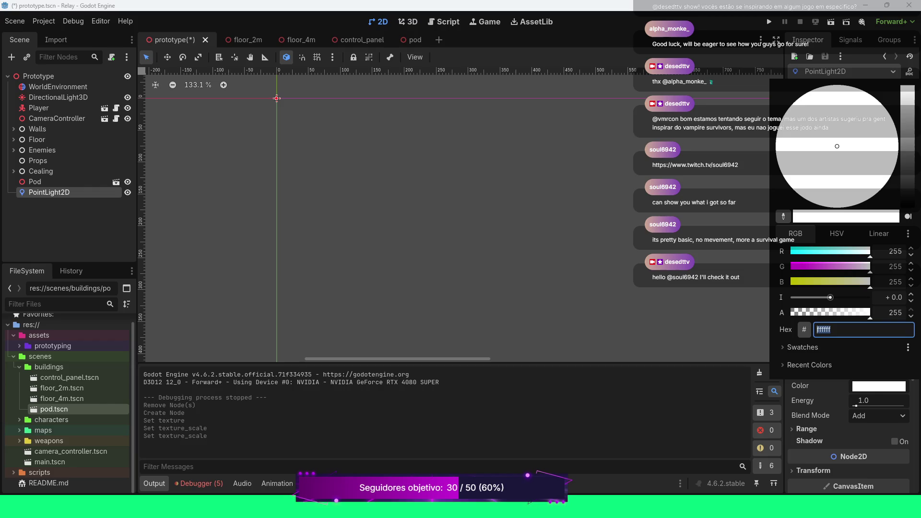
type("9bffff")
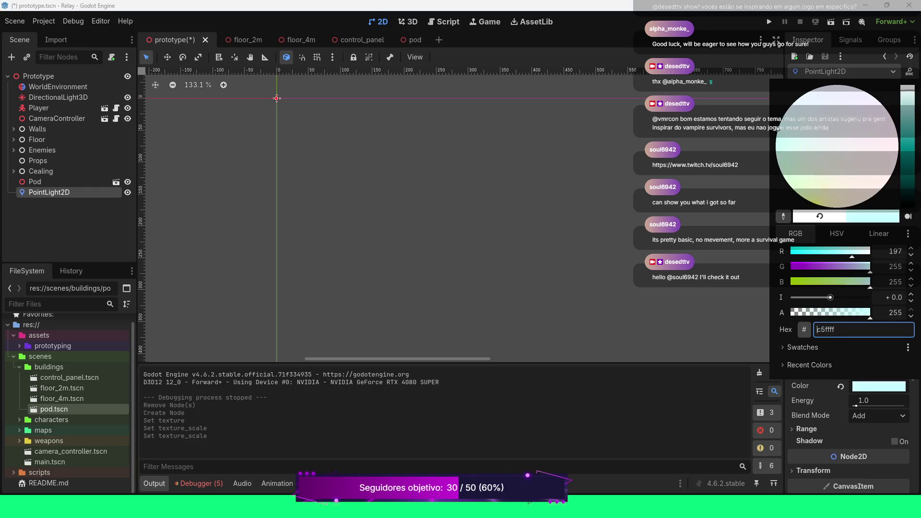
key("BackSpace")
key("BackSpace")
type("9f")
key("Return")
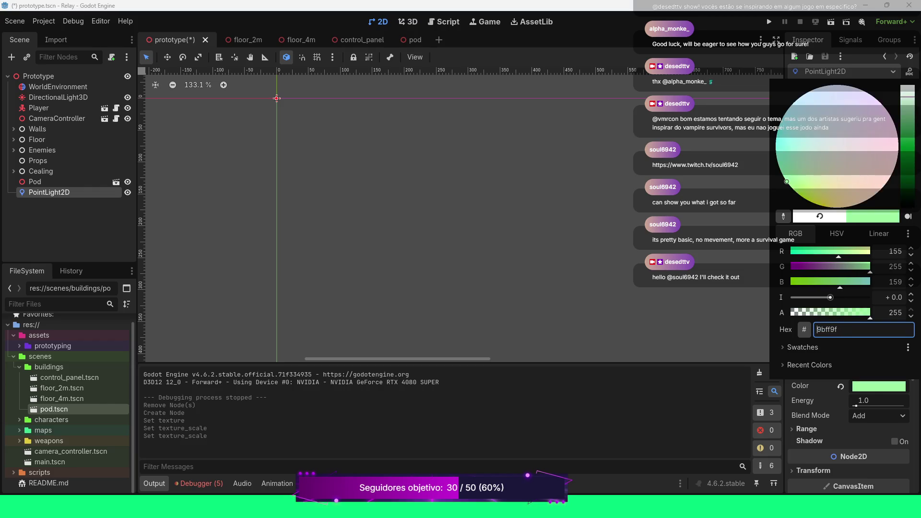
key("BackSpace")
key("BackSpace")
type("85")
key("Return")
left_click(408, 22)
Expand the light's Range section and the texture resource's path and name details
left_click(408, 22)
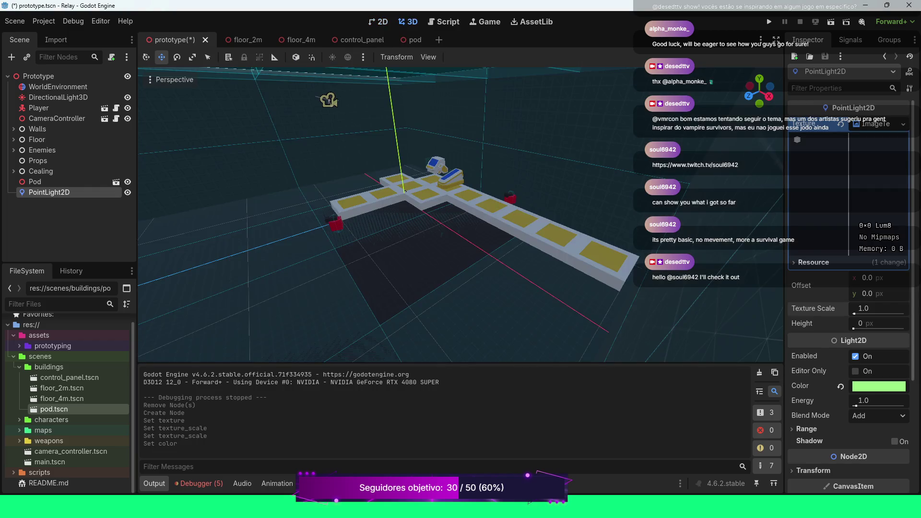
scroll(461, 213, "up", 4)
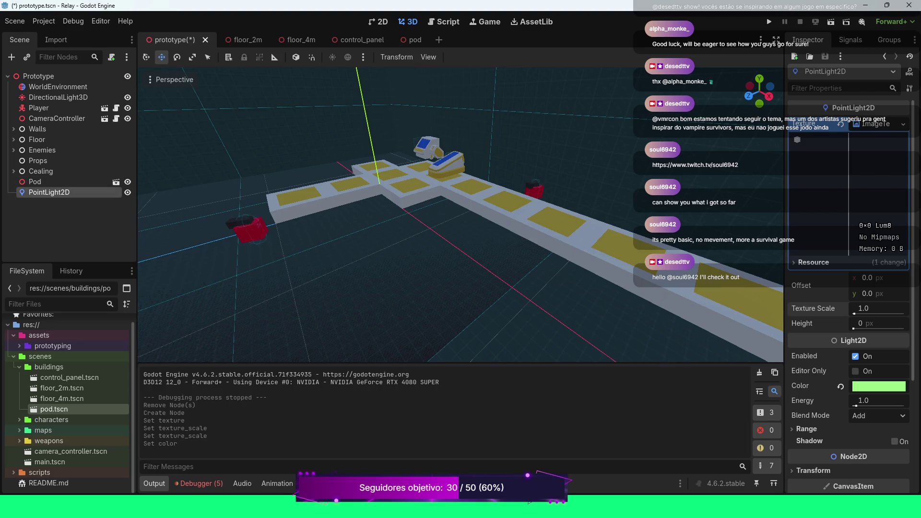
left_click(41, 171)
left_click(48, 192)
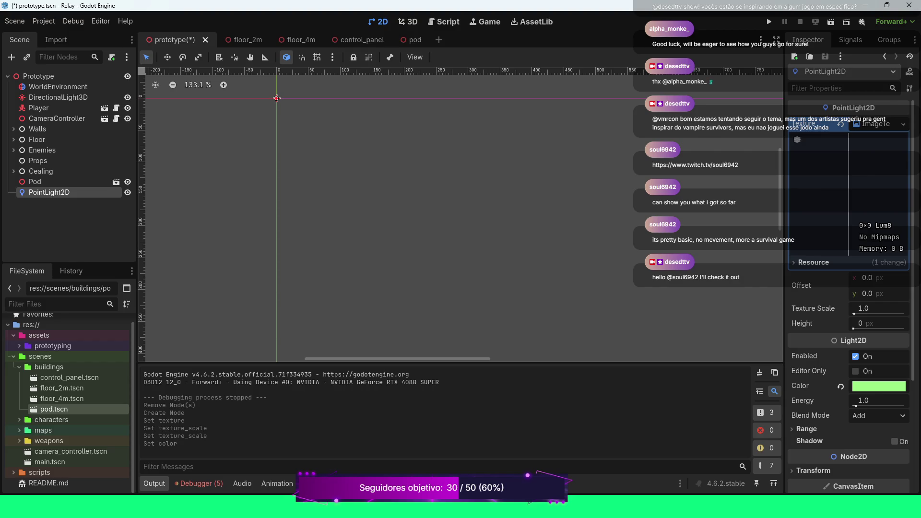
left_click(859, 124)
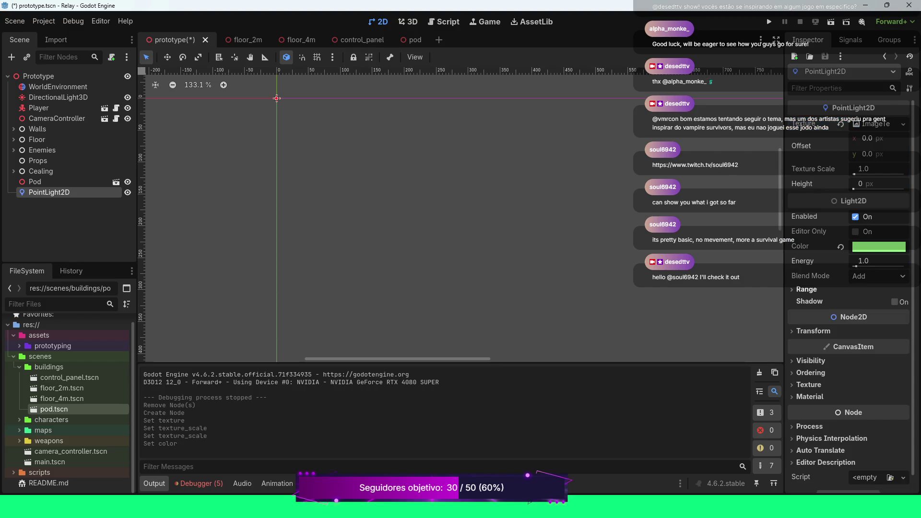
left_click(807, 289)
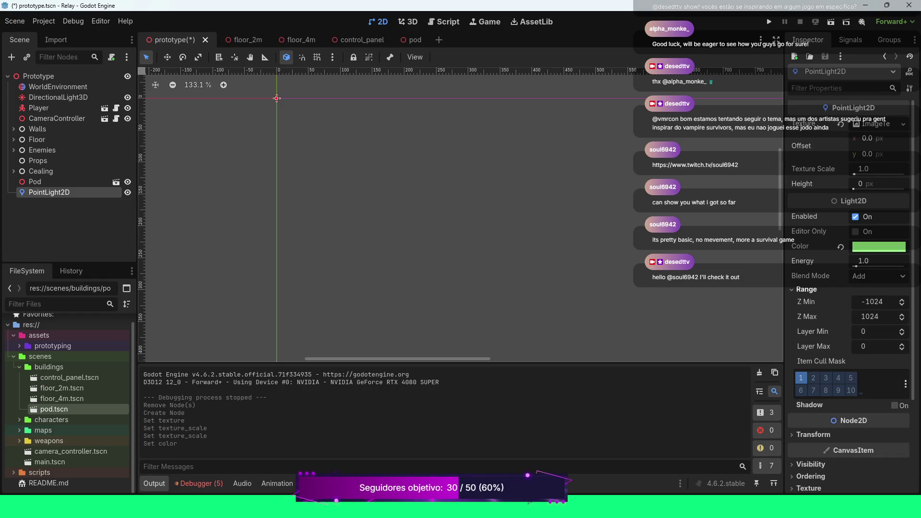
left_click(875, 124)
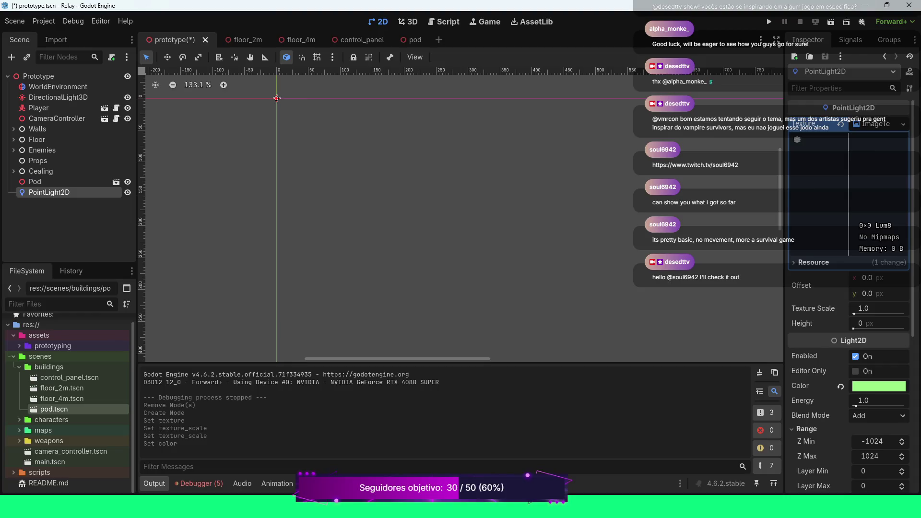
left_click(814, 262)
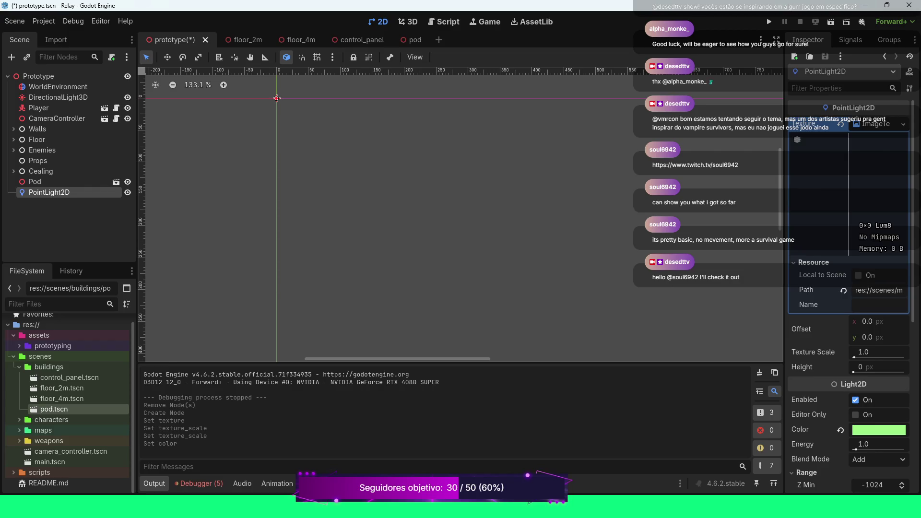
scroll(849, 288, "down", 2)
scroll(848, 288, "down", 5)
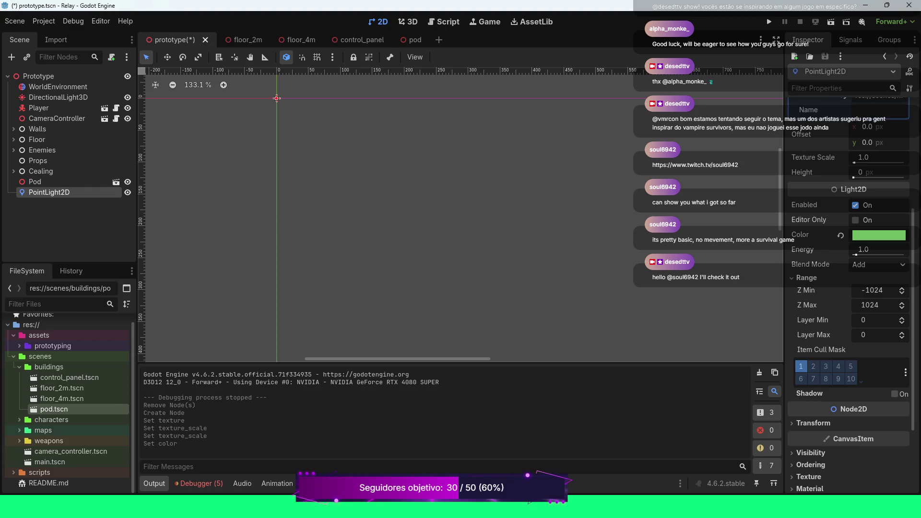
scroll(848, 288, "down", 4)
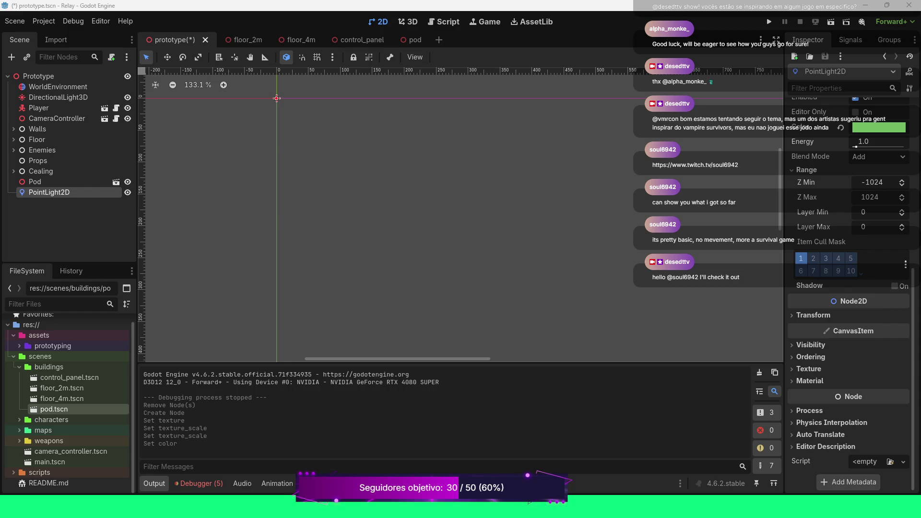
left_click(34, 182)
Delete the PointLight2D node from the scene
left_click(49, 193)
key("Delete")
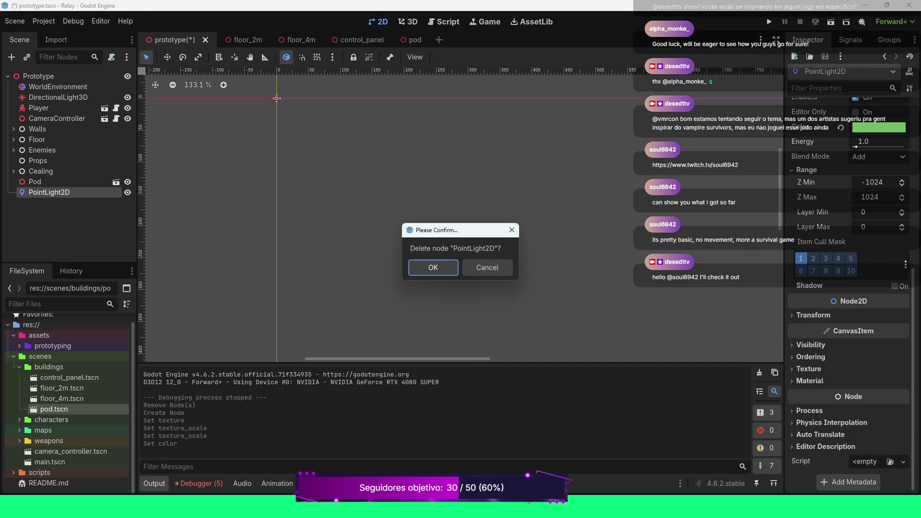
key("Return")
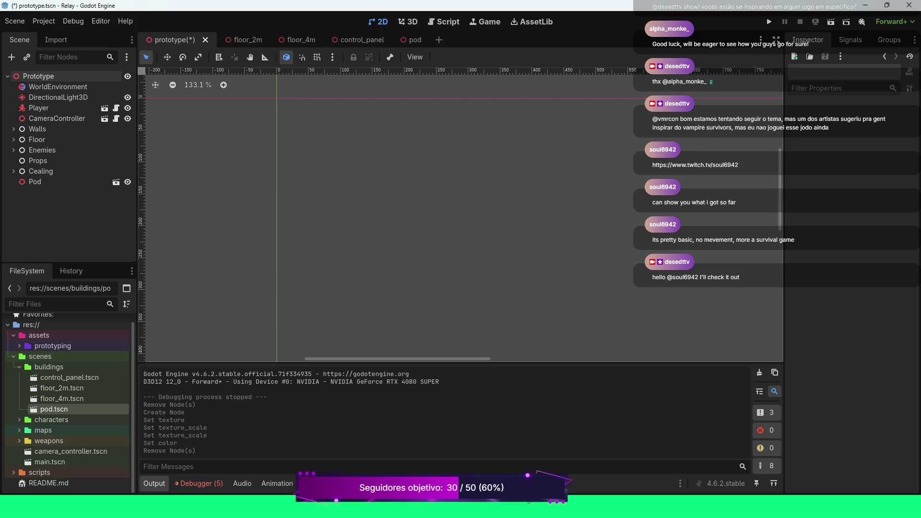
Add a SpotLight3D child node under Prototype, found by searching 'light'
right_click(38, 76)
left_click(72, 83)
type("li")
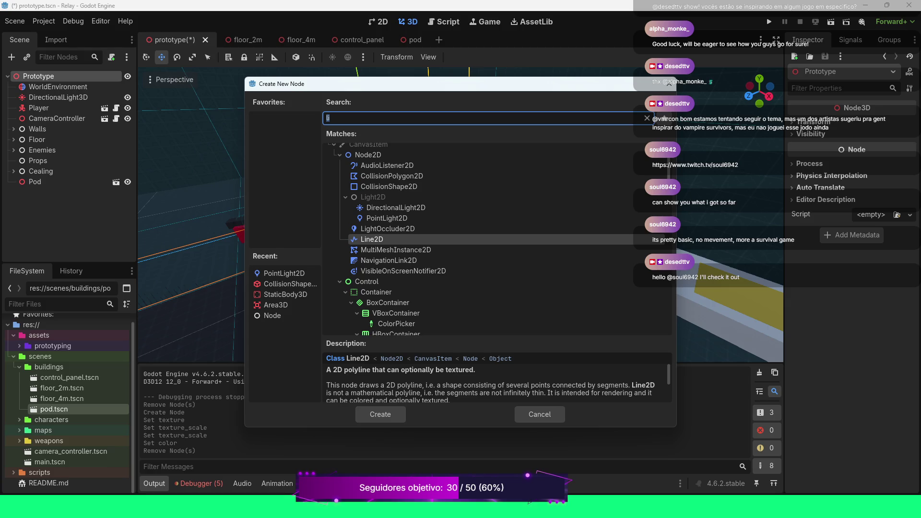
key("BackSpace")
key("BackSpace")
type("g")
key("BackSpace")
type("light")
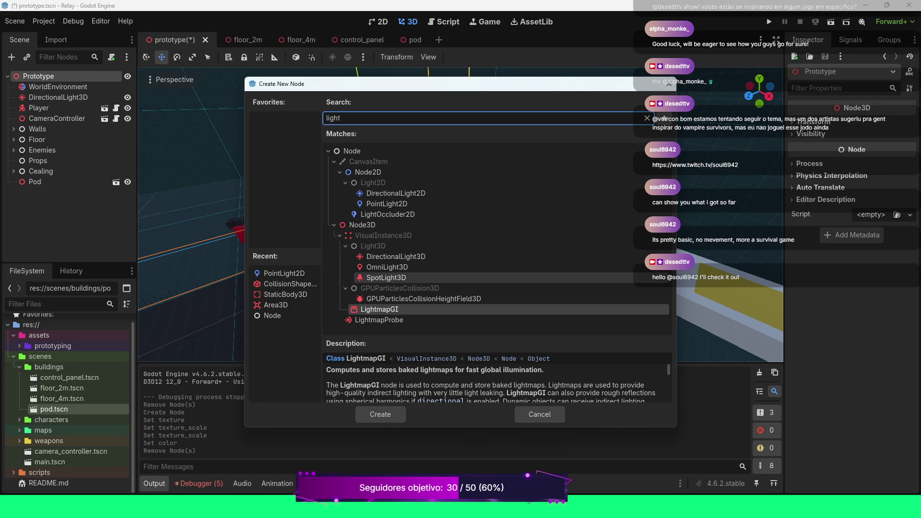
double_click(386, 277)
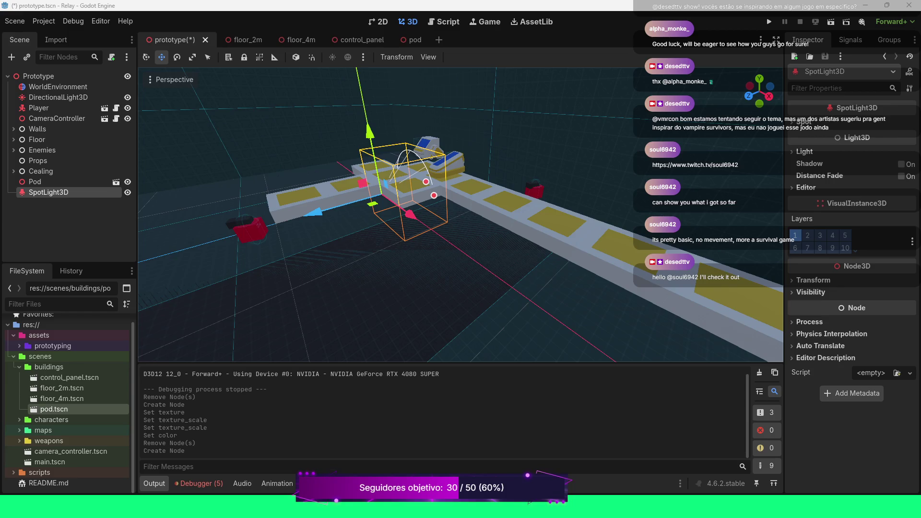
Raise the spotlight about 5 units and give it an initial cyan-green light colour
left_click_drag(370, 130, 357, 72)
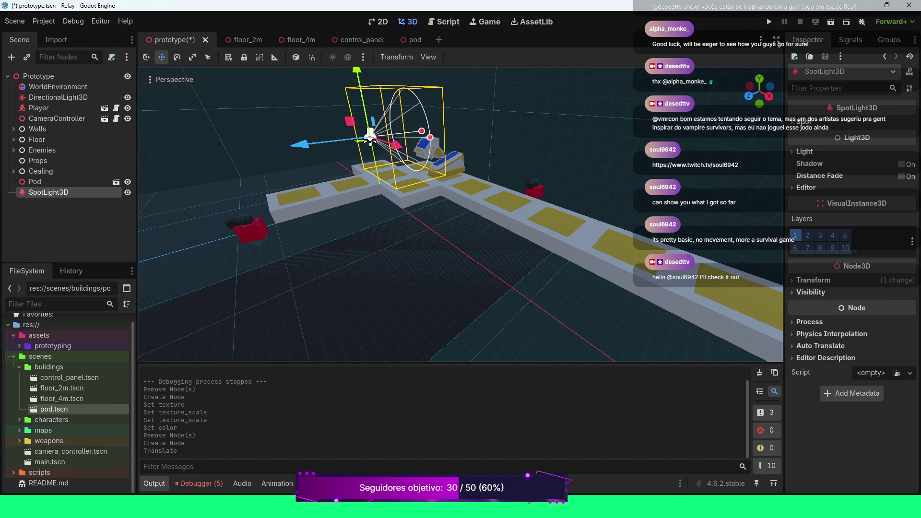
left_click(804, 151)
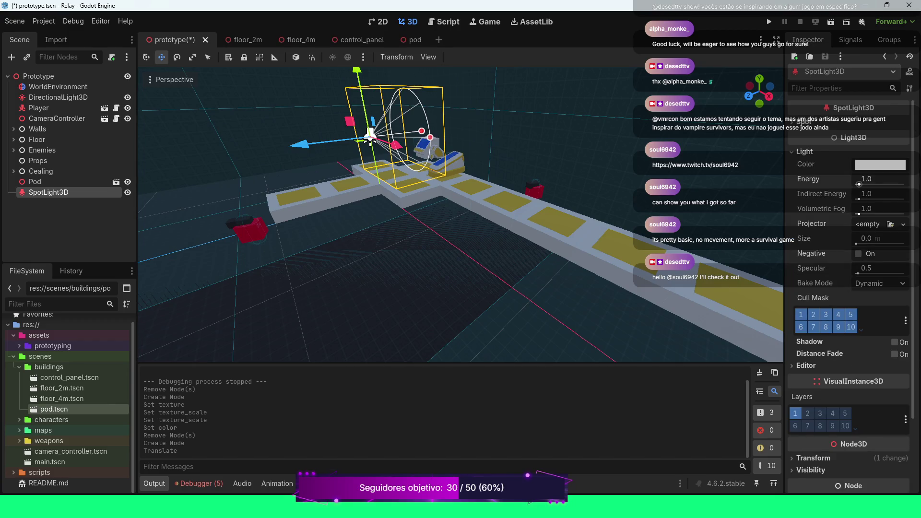
left_click(880, 165)
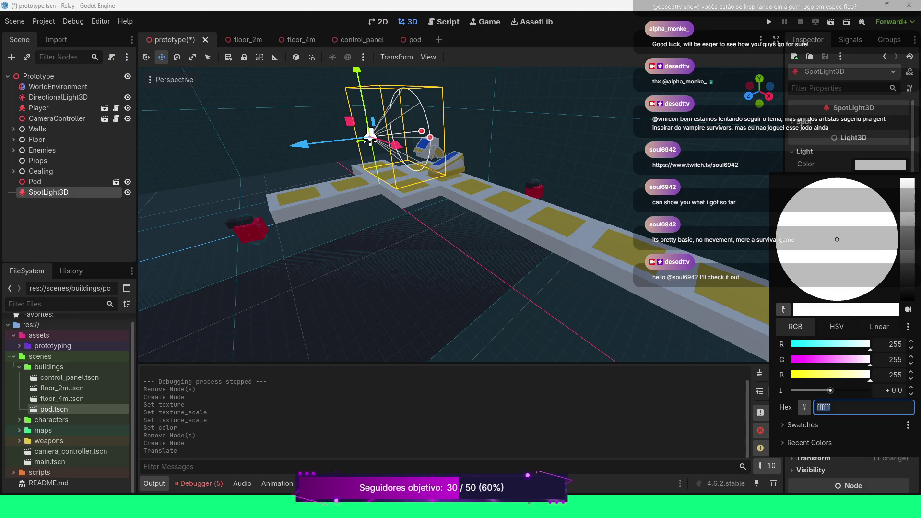
left_click(778, 223)
type("6d")
key("Return")
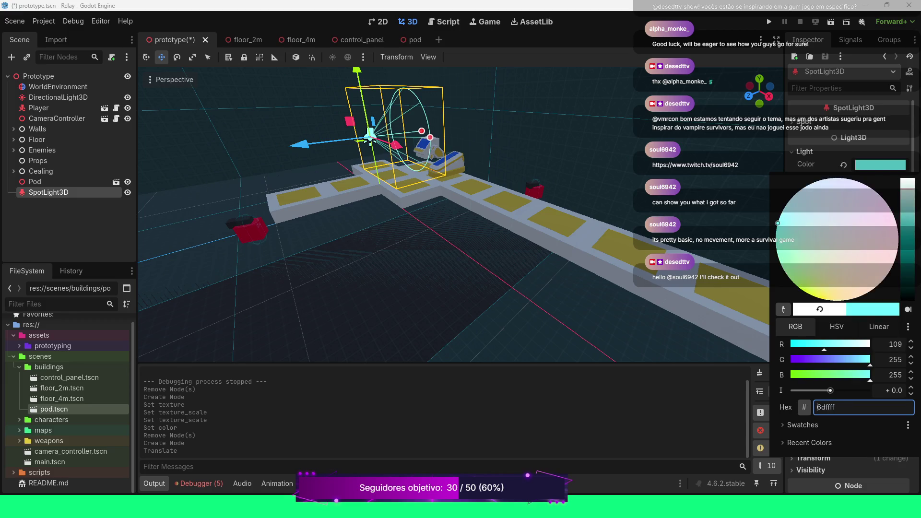
left_click_drag(778, 223, 787, 275)
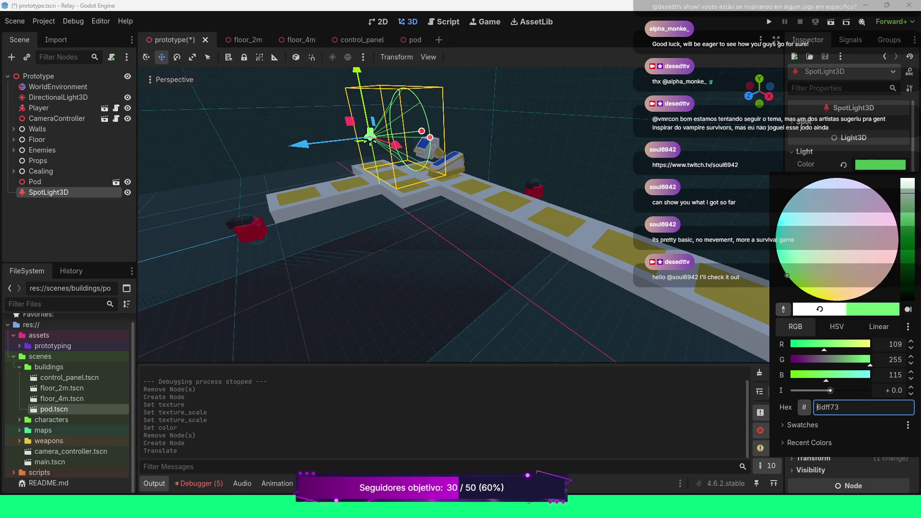
Set the light colour to hex 00b627, then darken and mute it to 335c26
type("00b627")
key("Return")
left_click_drag(908, 213, 907, 232)
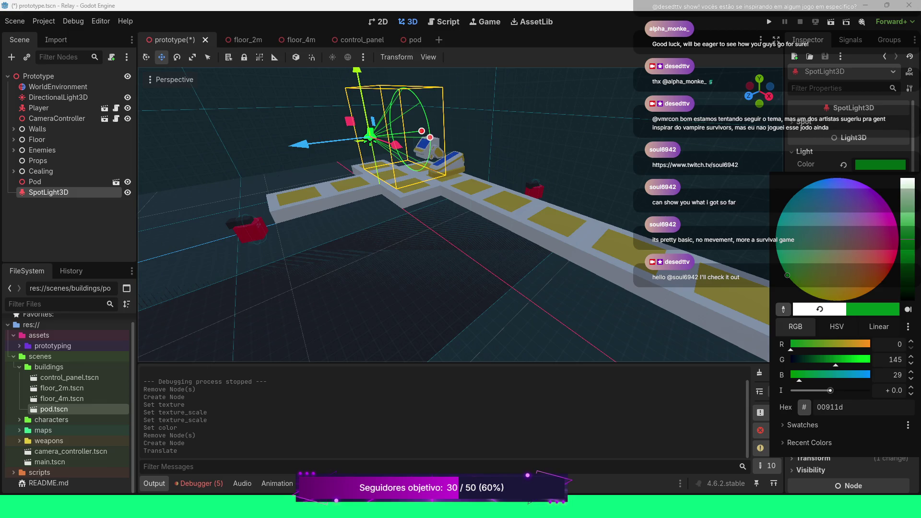
left_click_drag(799, 374, 817, 374)
mouse_move(780, 263)
left_mouse_down()
mouse_move(797, 267)
mouse_move(803, 277)
mouse_move(795, 284)
mouse_move(806, 266)
mouse_move(801, 286)
left_mouse_up()
left_click_drag(906, 235, 907, 258)
left_click_drag(801, 285, 799, 272)
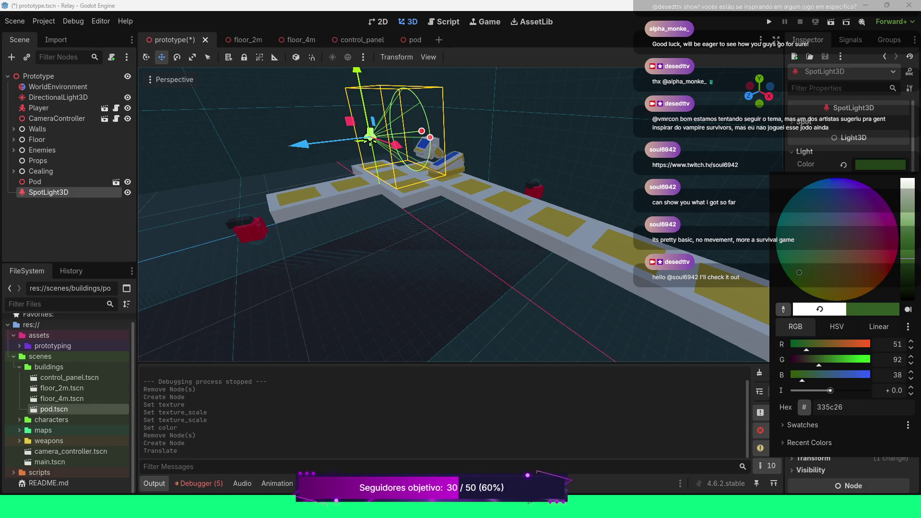
scroll(454, 213, "down", 3)
scroll(454, 213, "up", 5)
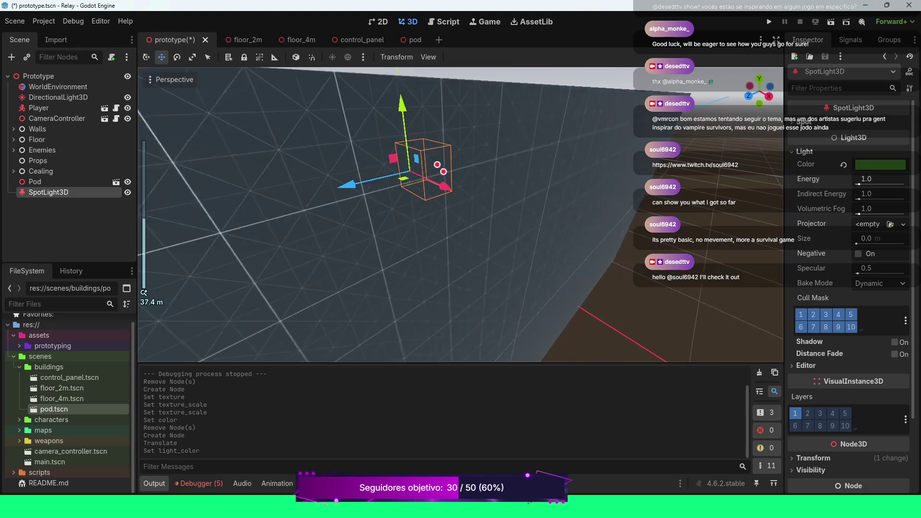
Raise the spotlight's energy to 4.01 and its size to 0.099 m
scroll(454, 214, "down", 4)
left_click_drag(453, 213, 434, 222)
left_click_drag(858, 184, 868, 184)
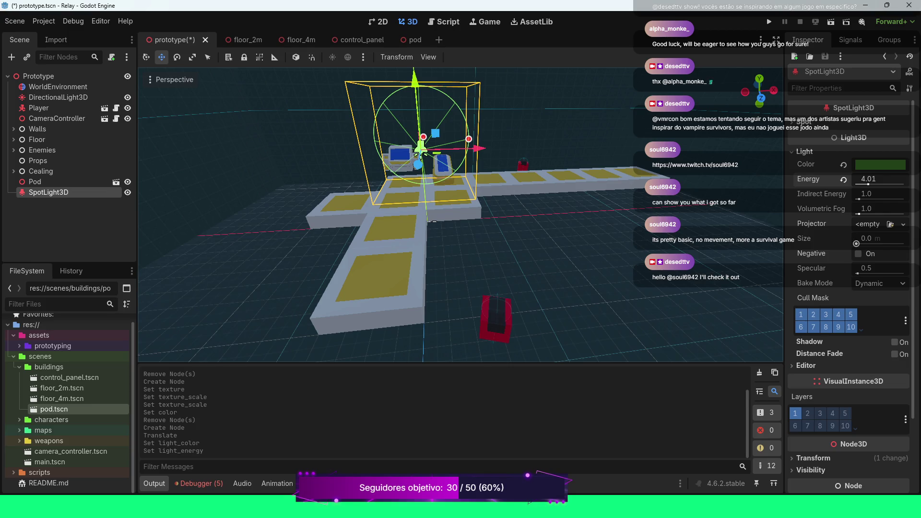
left_click_drag(856, 243, 860, 243)
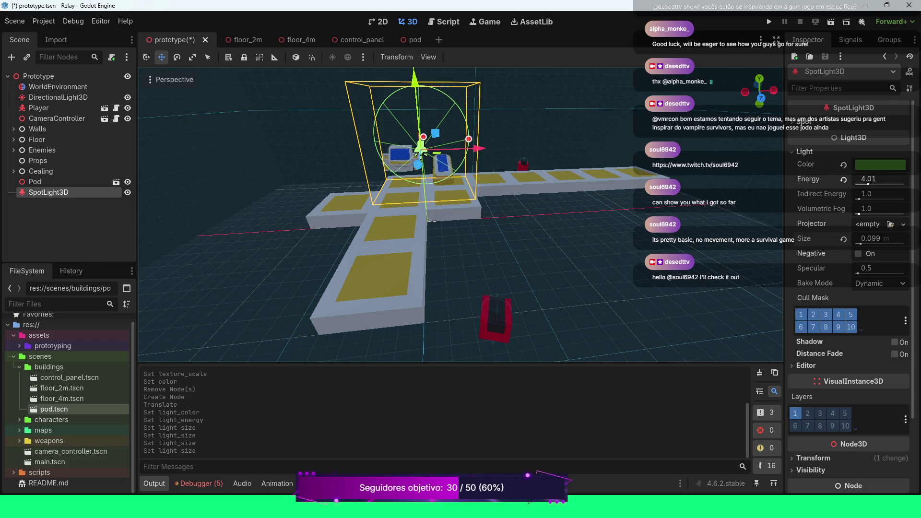
Move the spotlight over the pod, shifting it about 5 units along Z
left_click_drag(434, 221, 374, 221)
left_click_drag(383, 160, 415, 150)
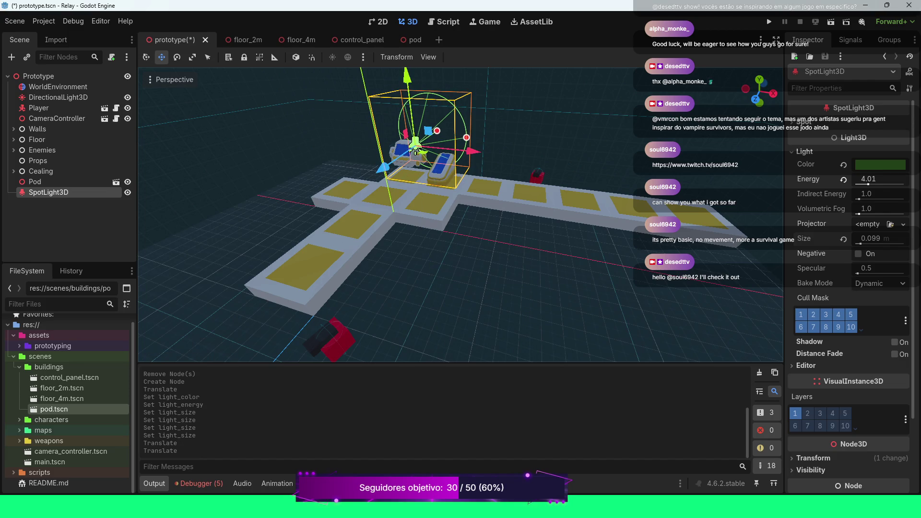
mouse_move(416, 149)
left_mouse_down()
mouse_move(461, 177)
mouse_move(501, 224)
left_mouse_up()
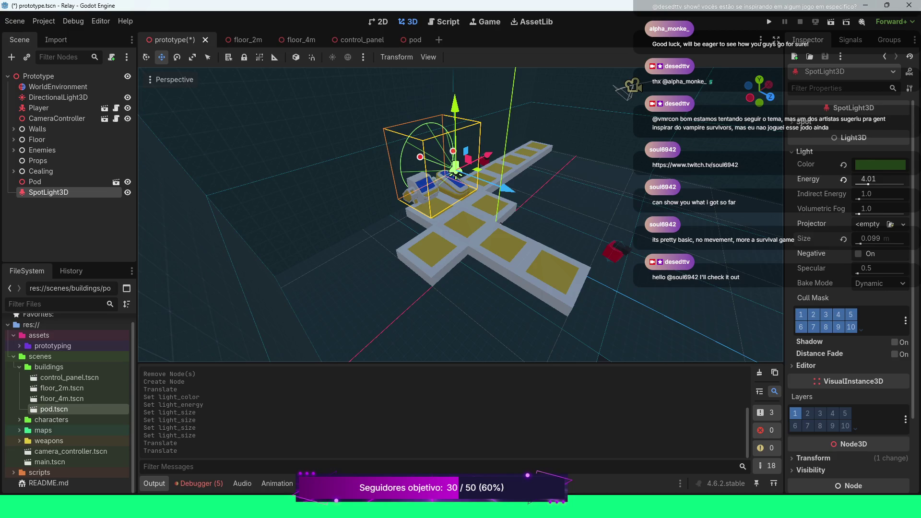
left_click_drag(509, 190, 562, 209)
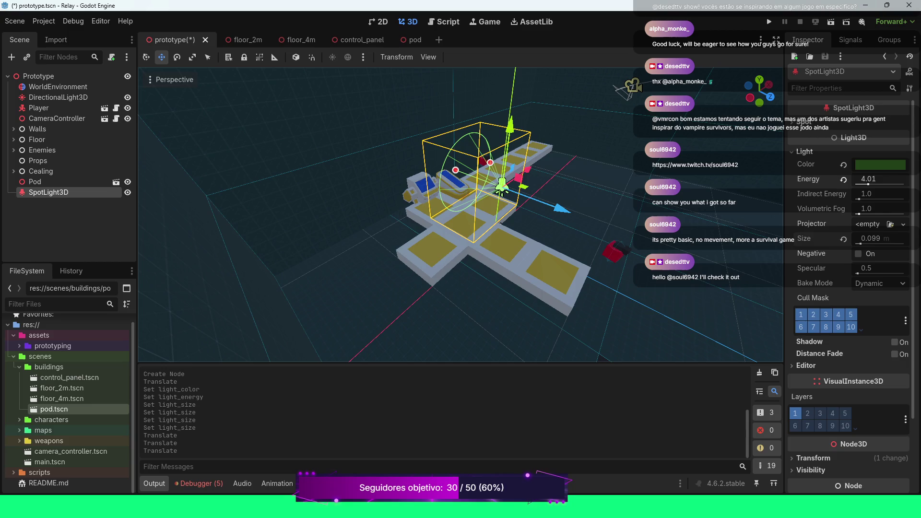
Run the game with F5, walk the player with WASD up to the pod building, then stop it
key("F5")
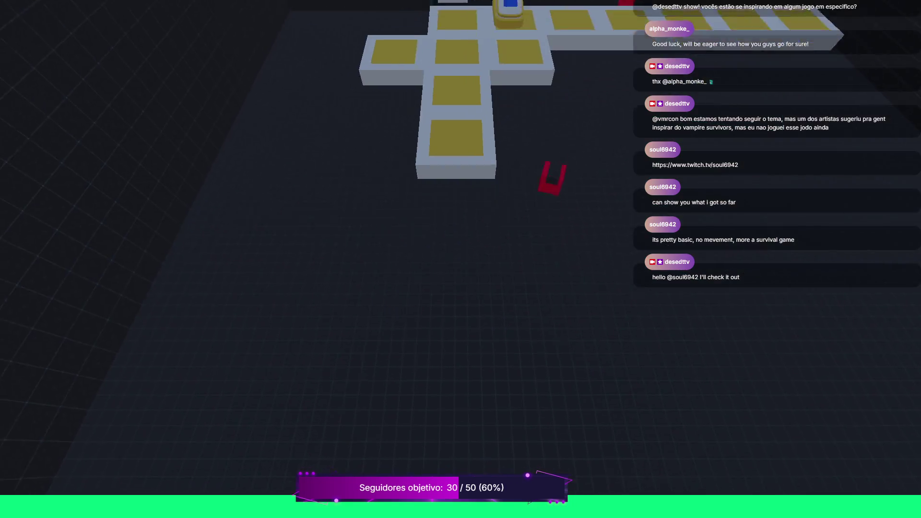
key("d")
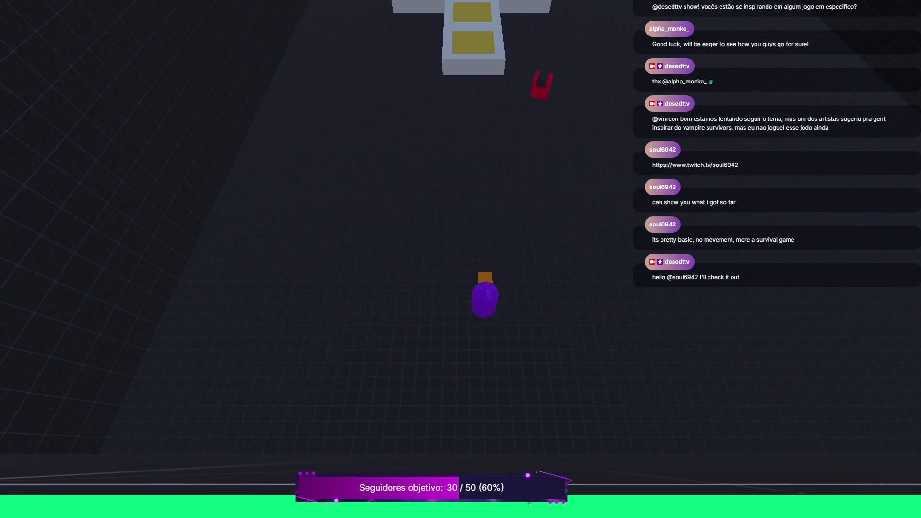
key("w")
key("w")
key("d")
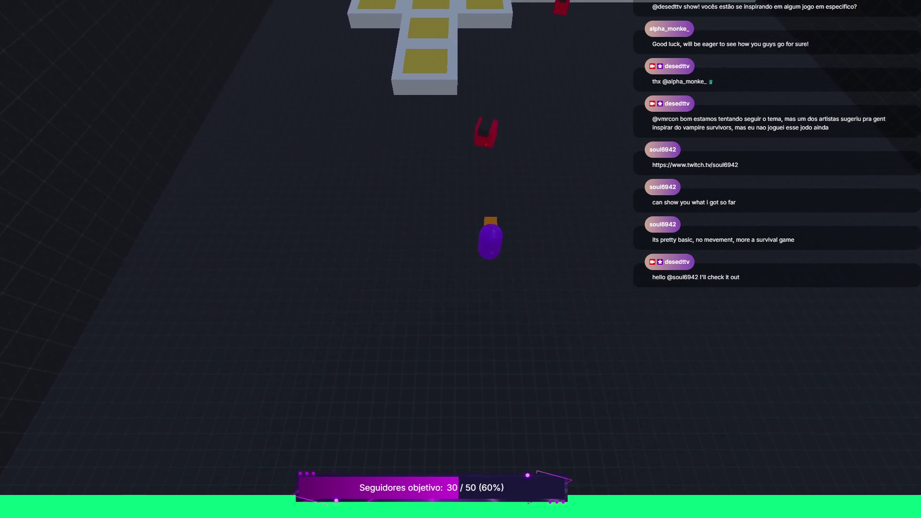
key("w")
key("d")
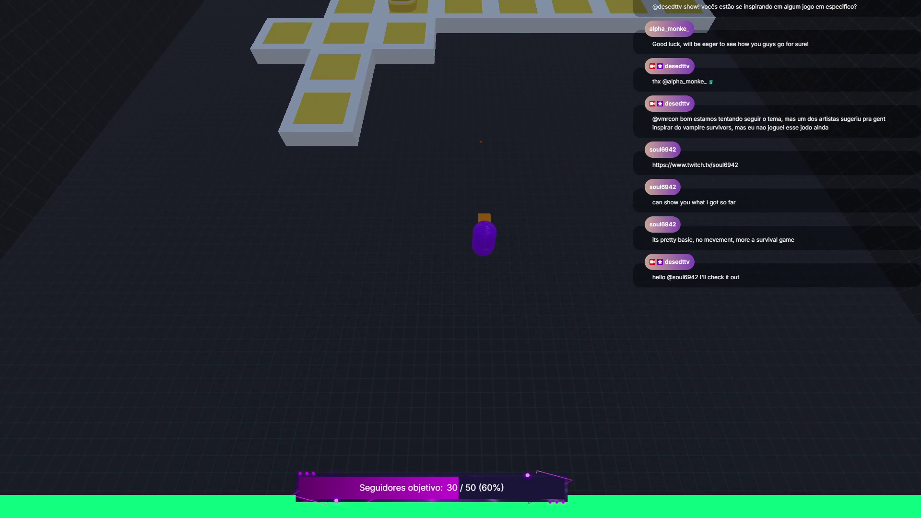
key("a")
key("w")
key("w")
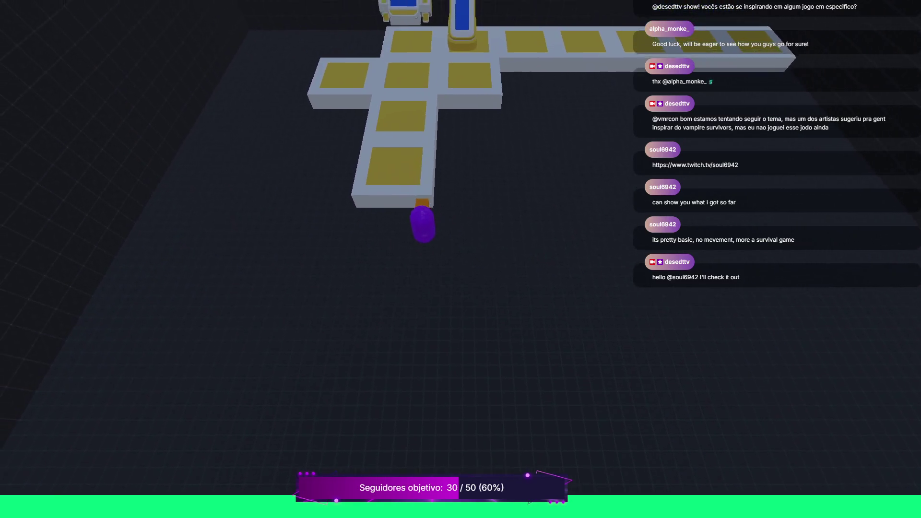
key("w")
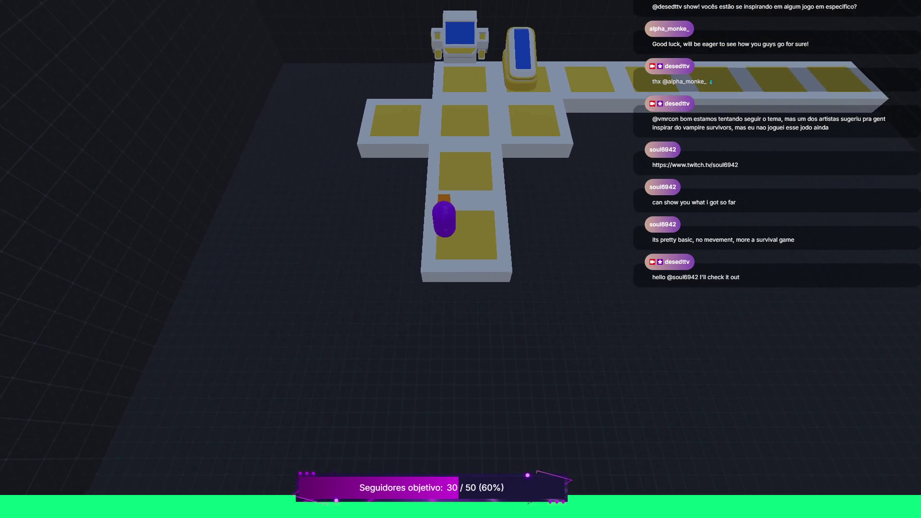
key("d")
key("s")
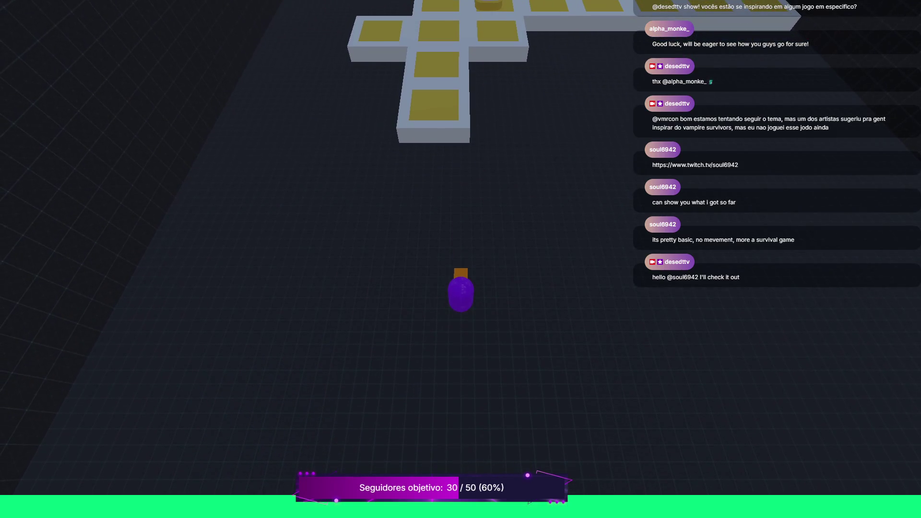
key("Escape")
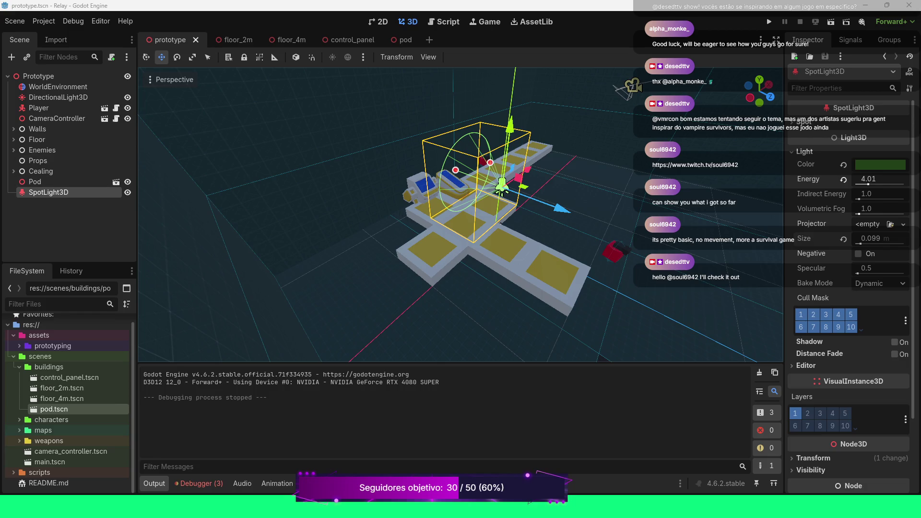
Set the spotlight's energy to 5 and its size to 1 m
scroll(852, 314, "down", 2)
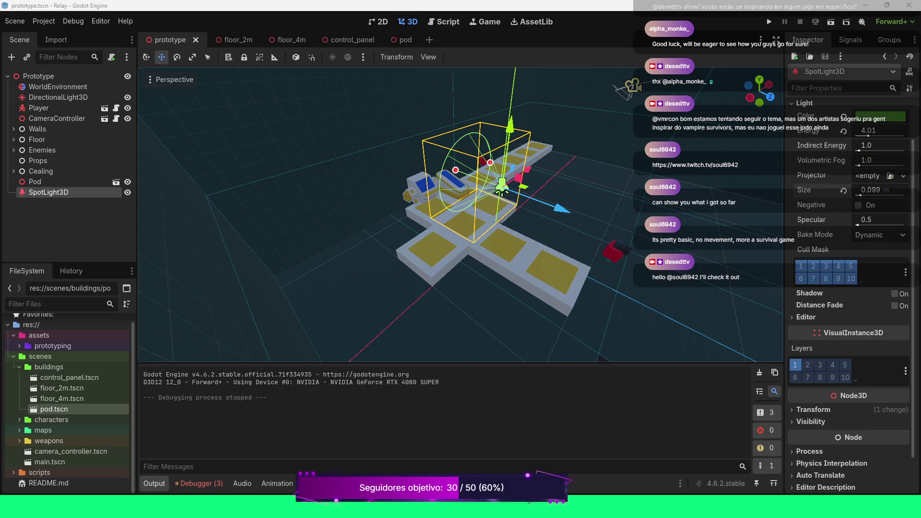
scroll(815, 365, "up", 2)
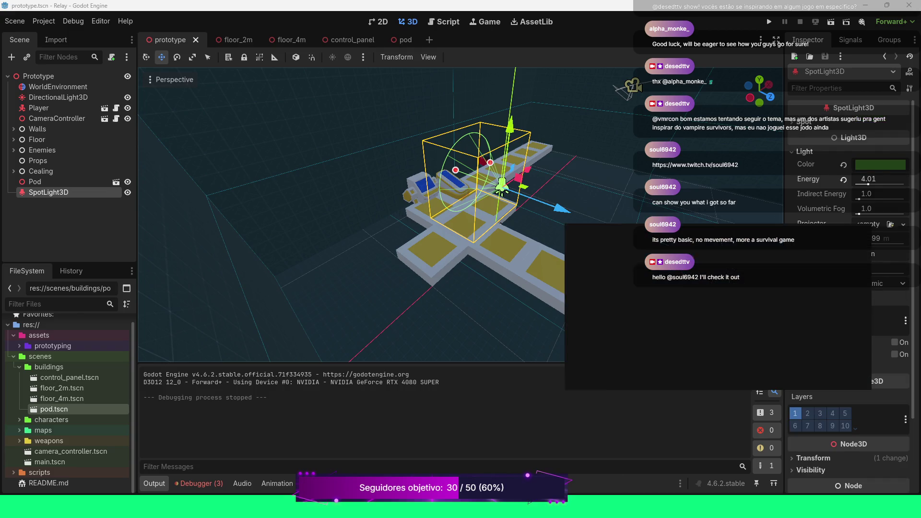
scroll(820, 418, "down", 2)
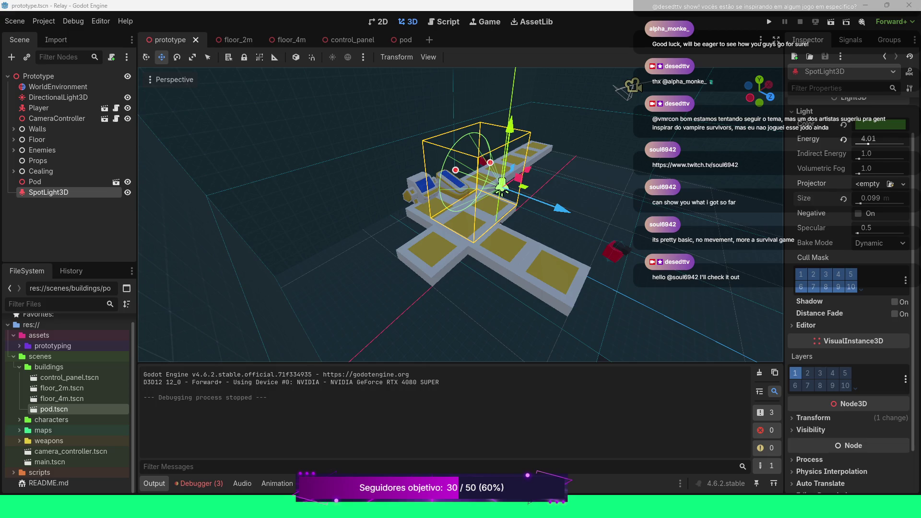
left_click(867, 140)
type("5")
key("Return")
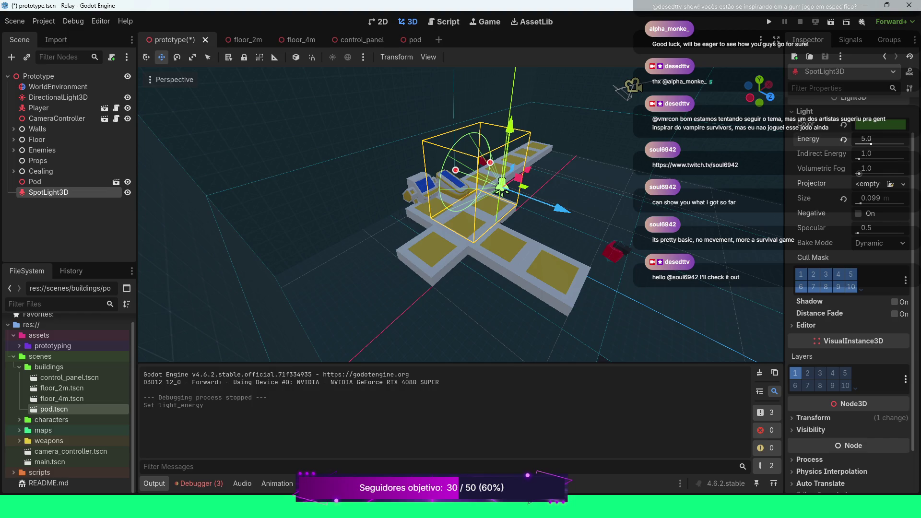
left_click(860, 200)
type("1")
key("Return")
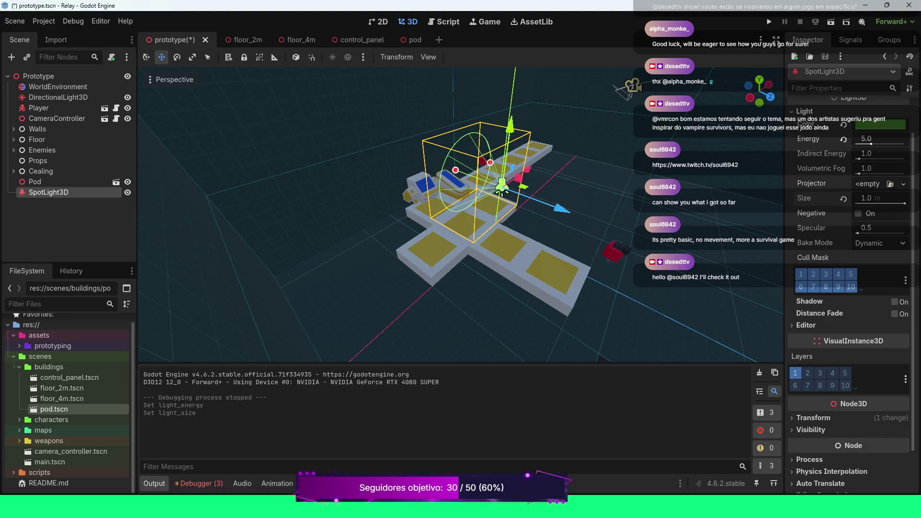
Switch the light's bake mode to Static and expand its Editor section
left_click(880, 243)
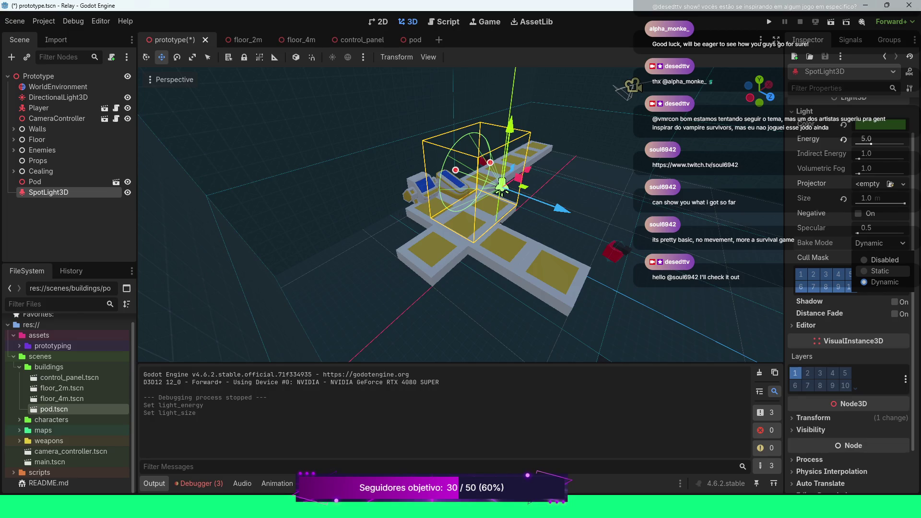
left_click(880, 271)
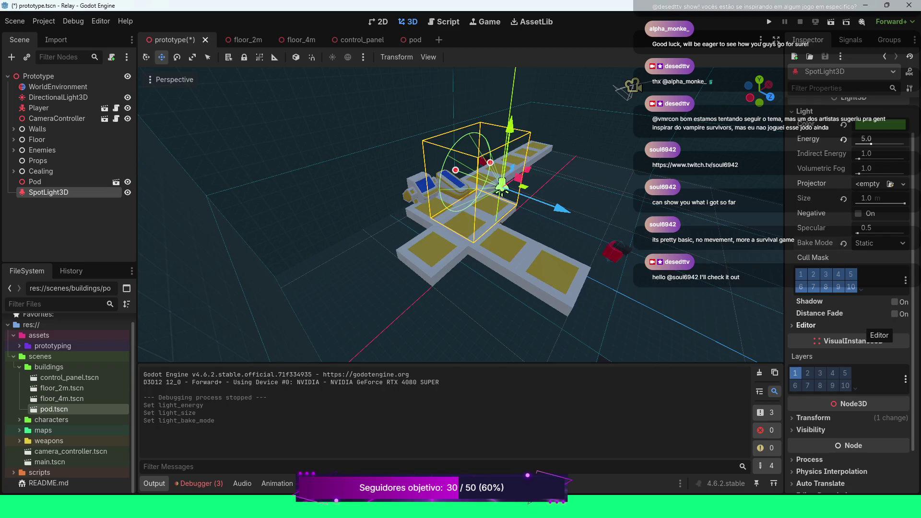
left_click(864, 325)
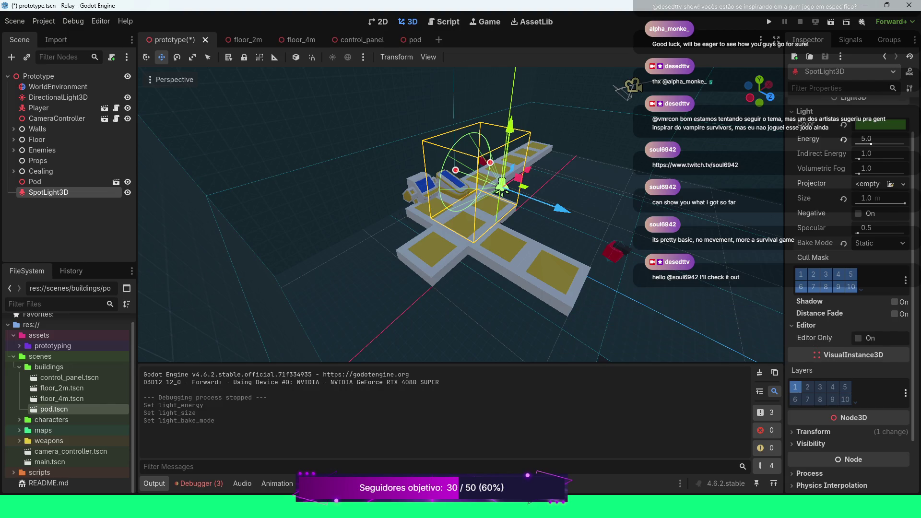
scroll(849, 240, "down", 2)
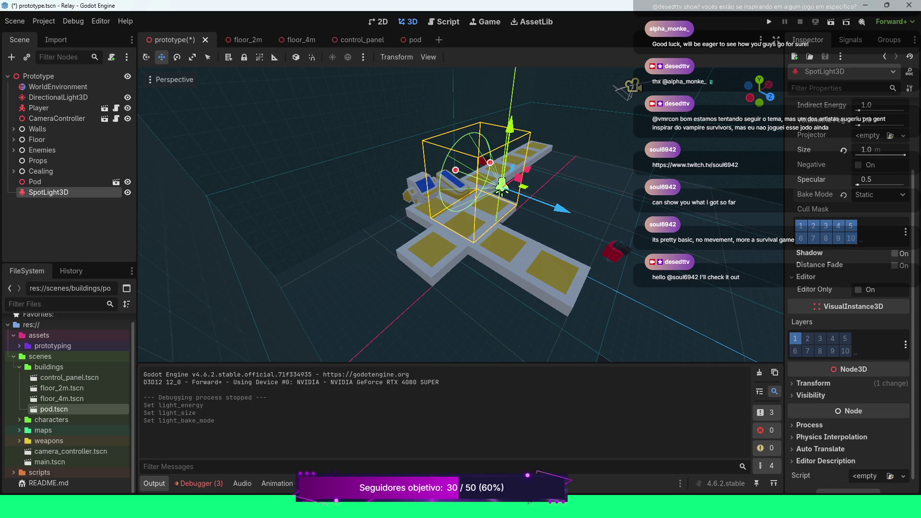
scroll(858, 273, "up", 4)
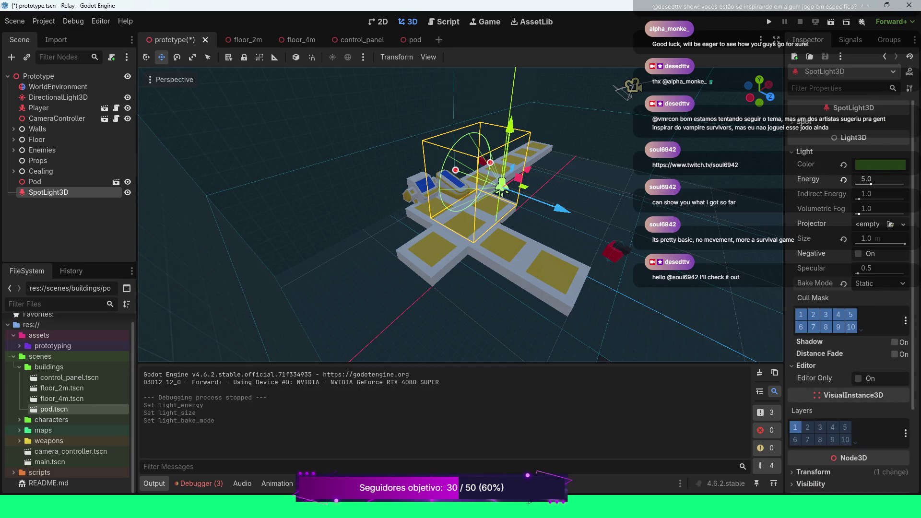
scroll(849, 288, "up", 3)
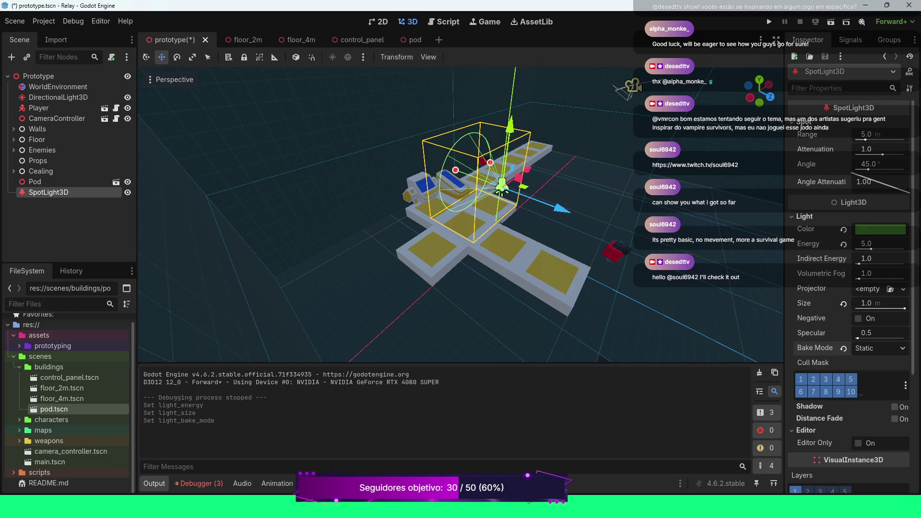
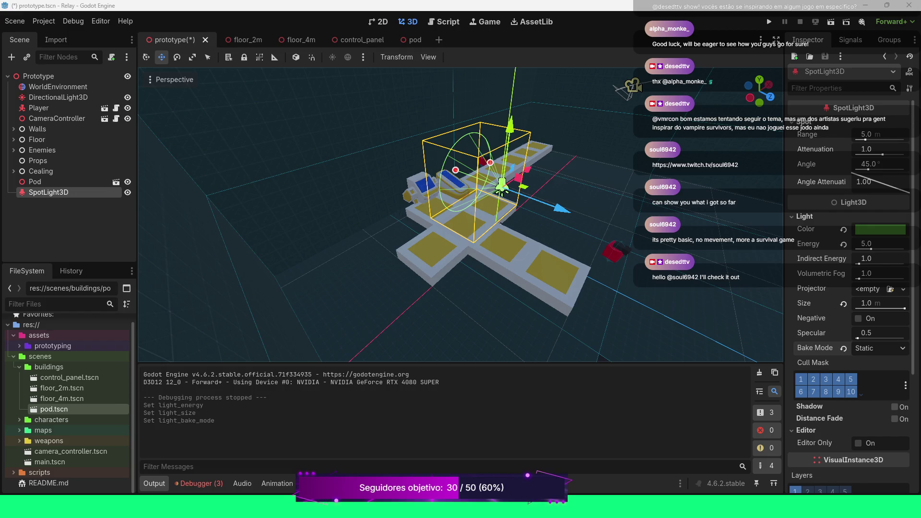
Turn on shadows for the SpotLight3D, then switch them back off
scroll(849, 264, "down", 2)
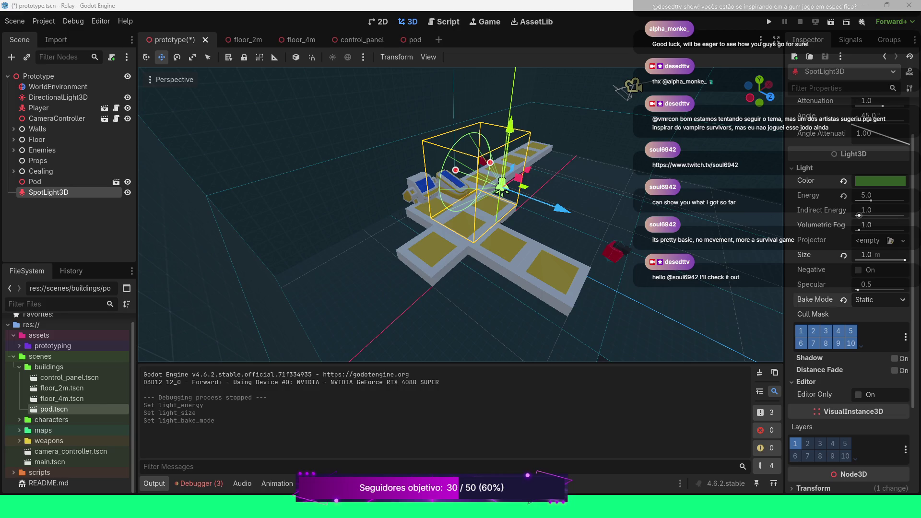
scroll(849, 264, "down", 2)
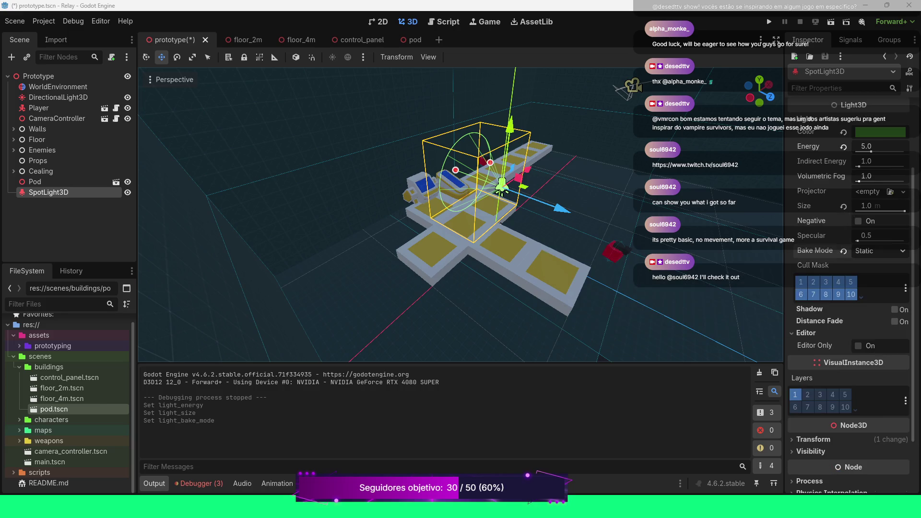
left_click(894, 310)
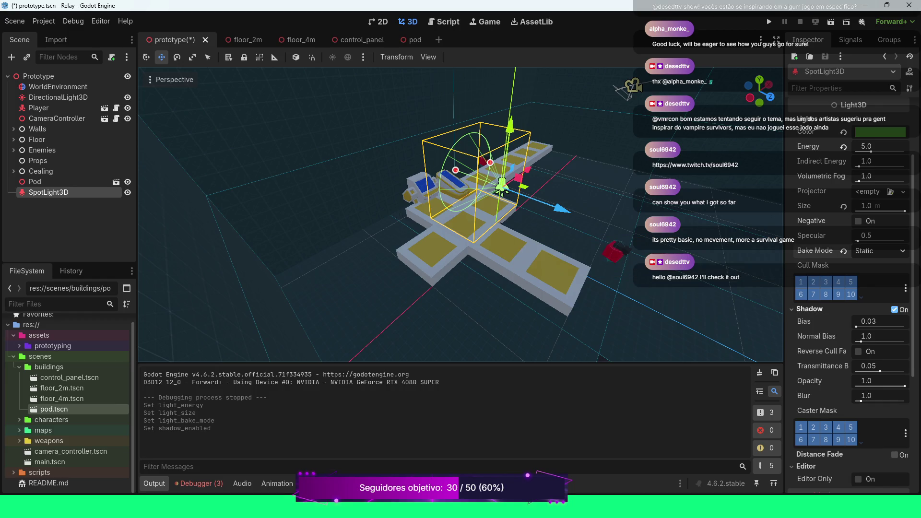
scroll(849, 269, "down", 2)
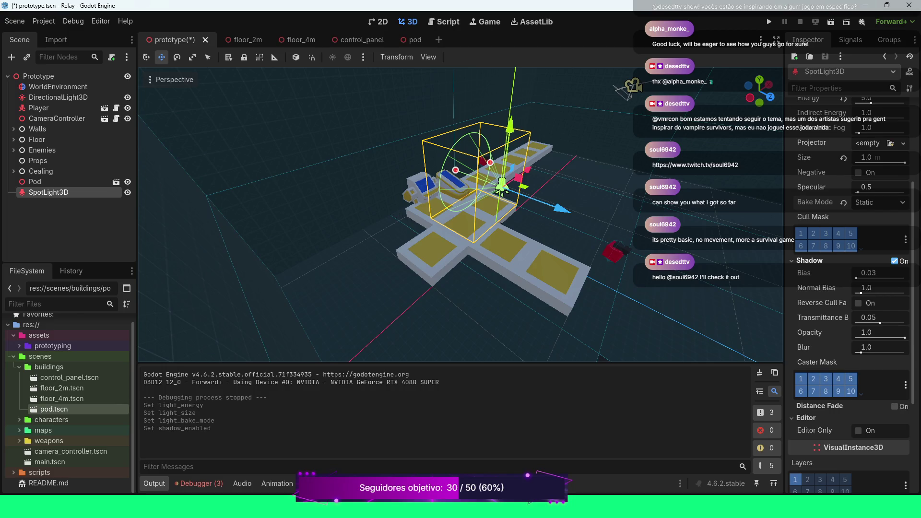
left_click(894, 261)
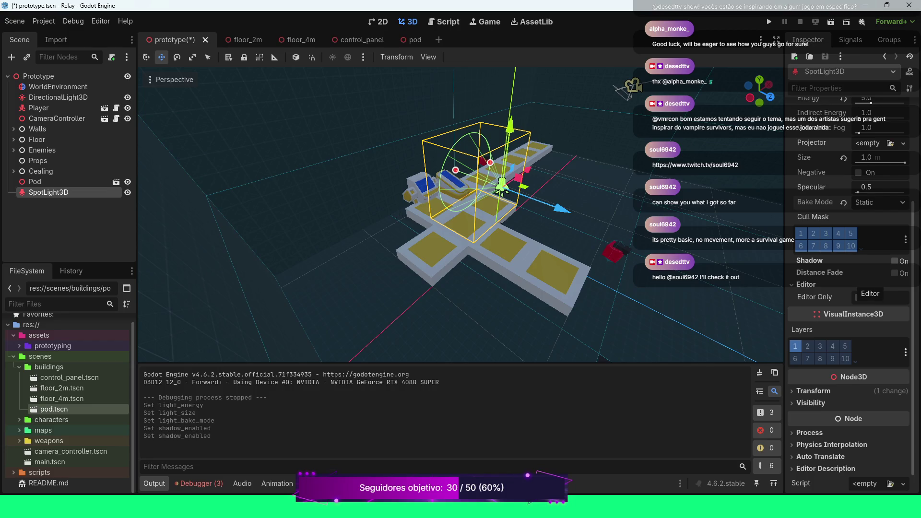
scroll(857, 287, "down", 1)
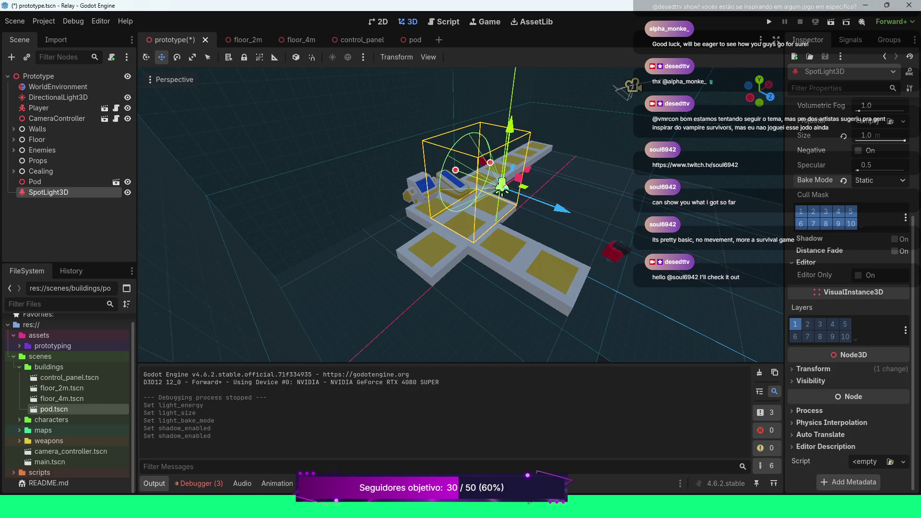
scroll(857, 287, "up", 5)
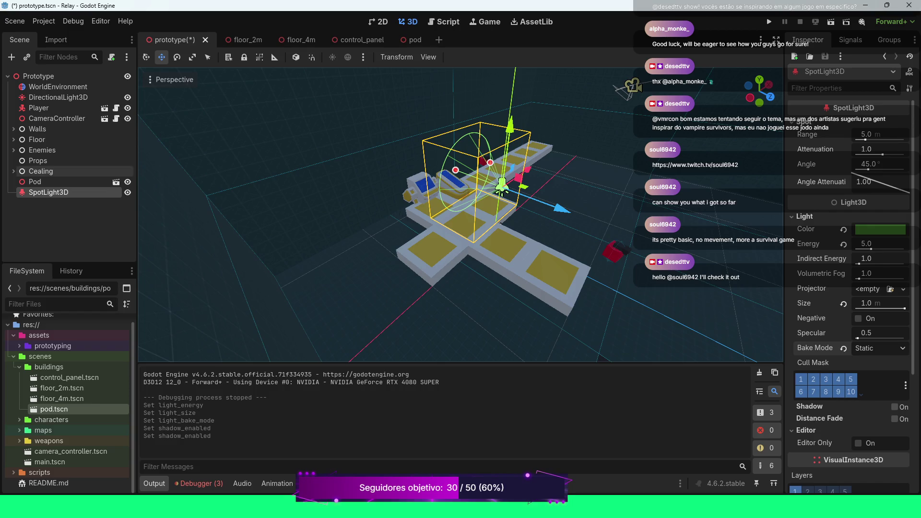
Delete the SpotLight3D node from the scene
left_click(35, 181)
left_click(48, 192)
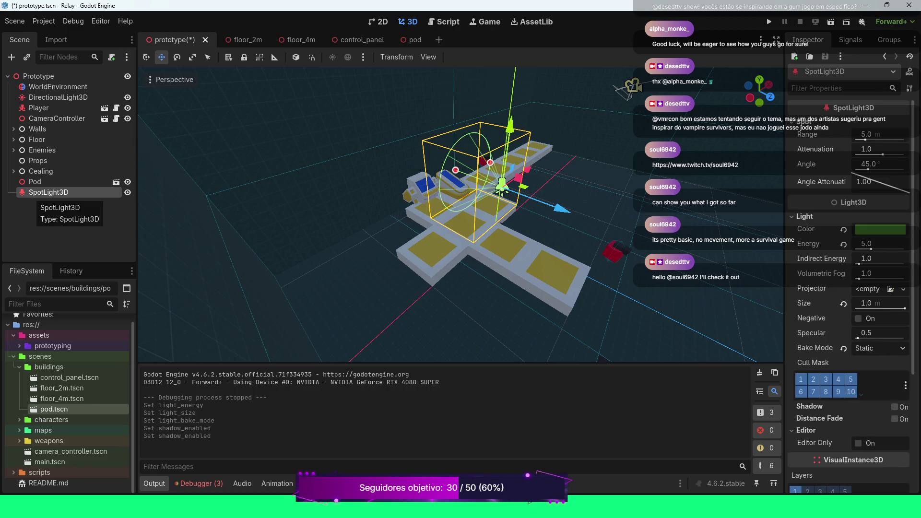
key("Delete")
key("Return")
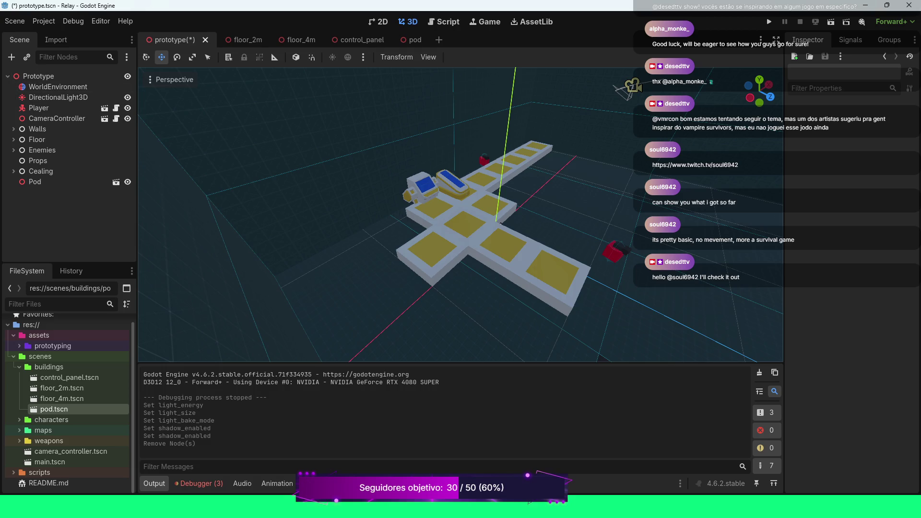
scroll(500, 223, "down", 6)
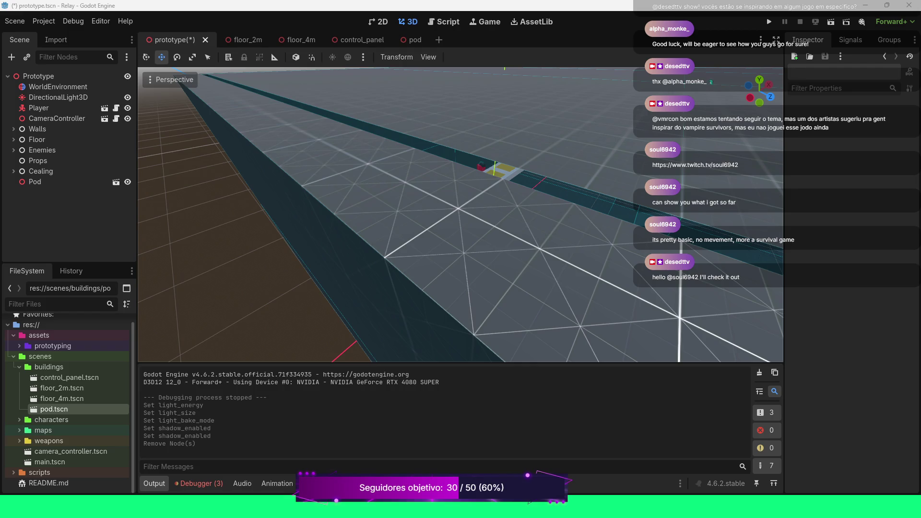
Move the Pod node inside the Props group and collapse Props
key("f")
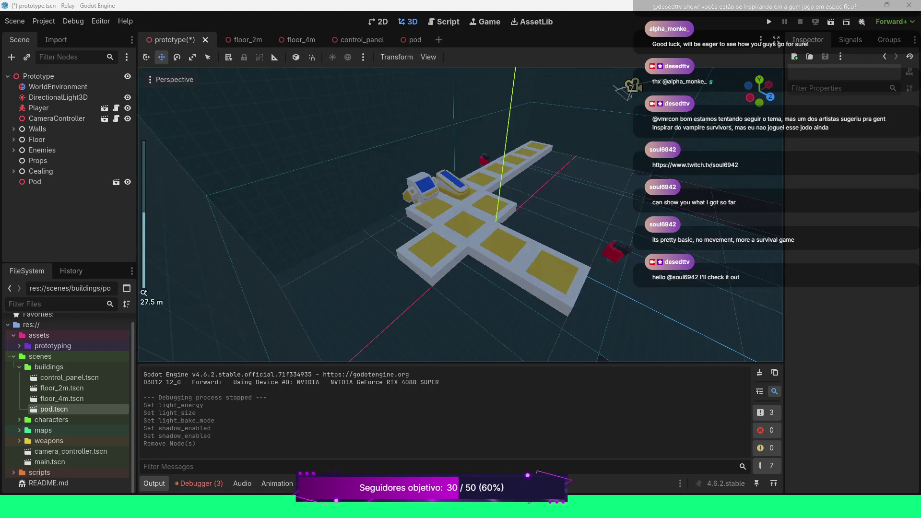
scroll(460, 214, "down", 1)
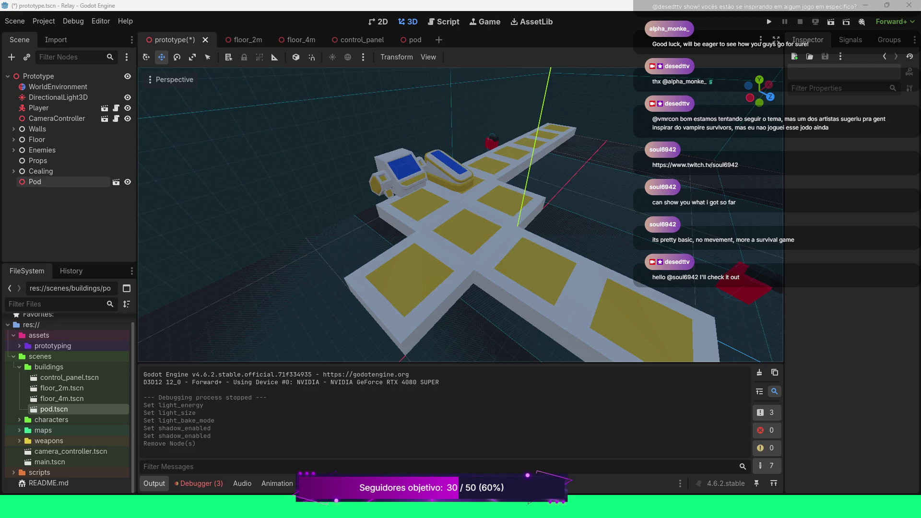
left_click_drag(62, 181, 61, 161)
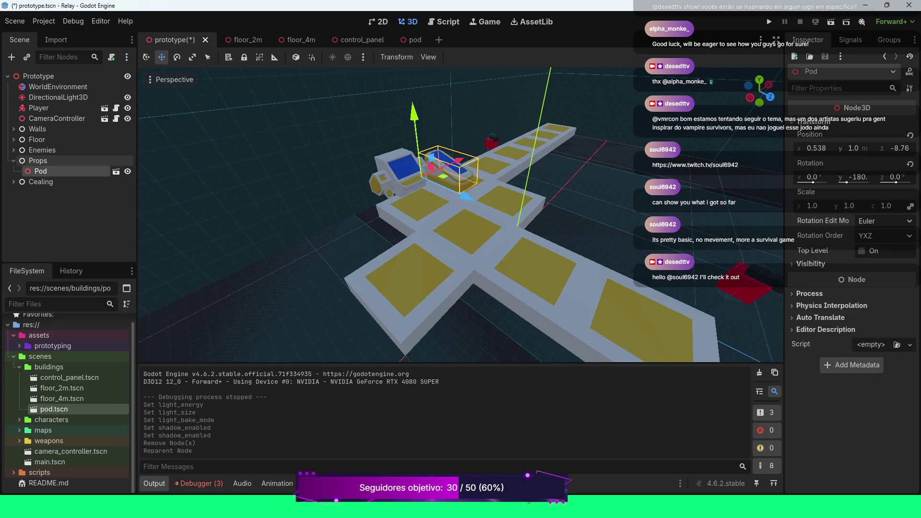
left_click(14, 161)
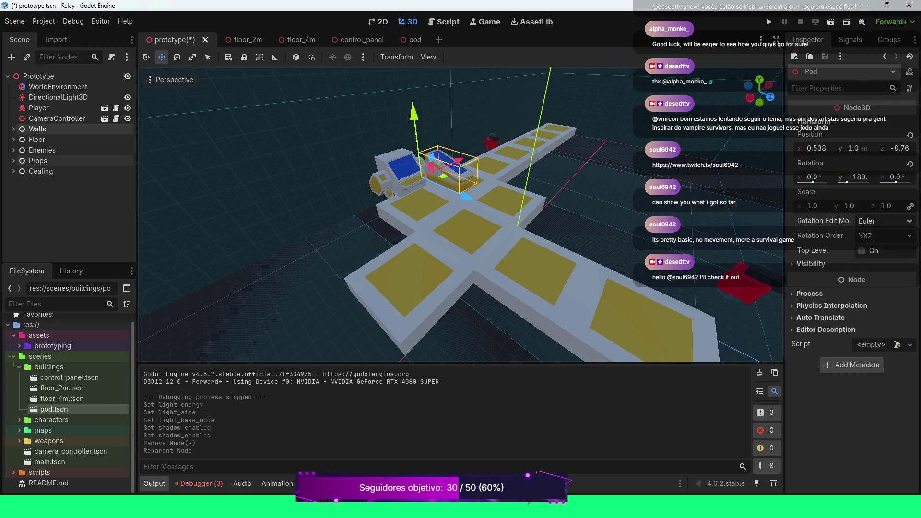
left_click(38, 76)
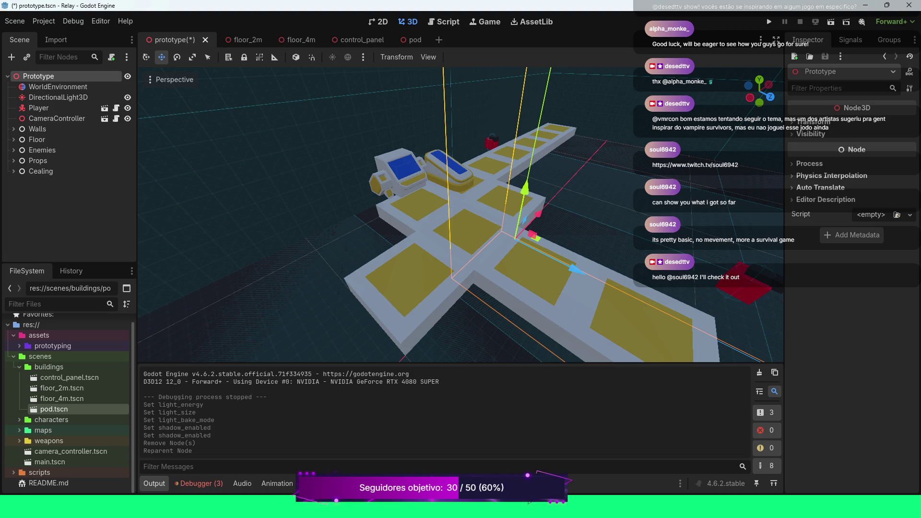
right_click(38, 203)
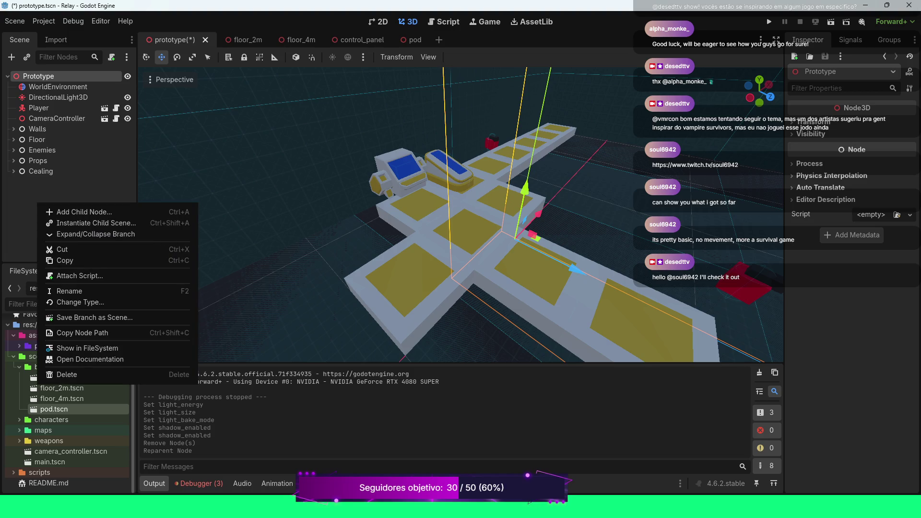
Add an OmniLight3D as a child of the Prototype node
left_click(84, 212)
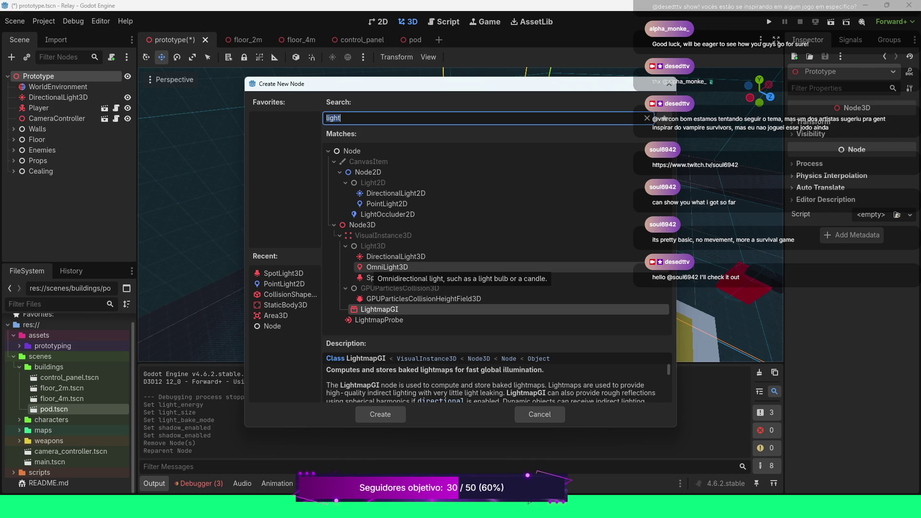
left_click(387, 268)
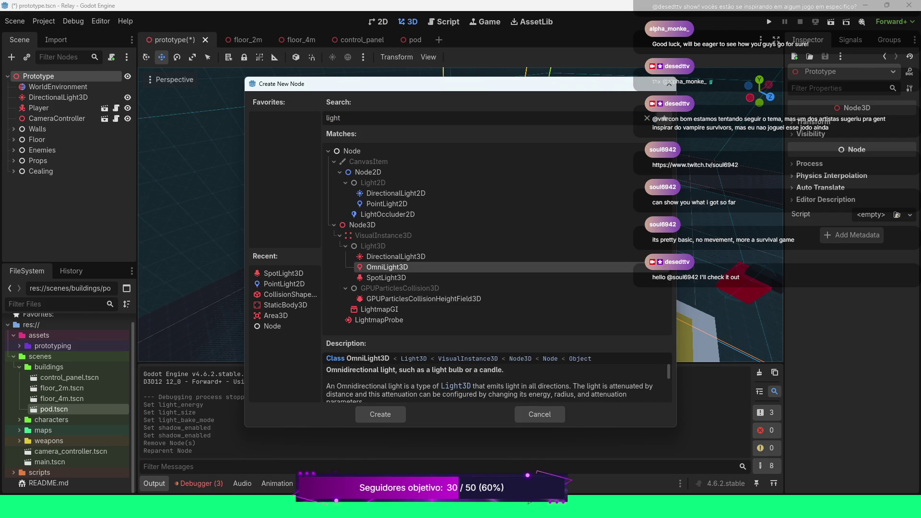
left_click(381, 414)
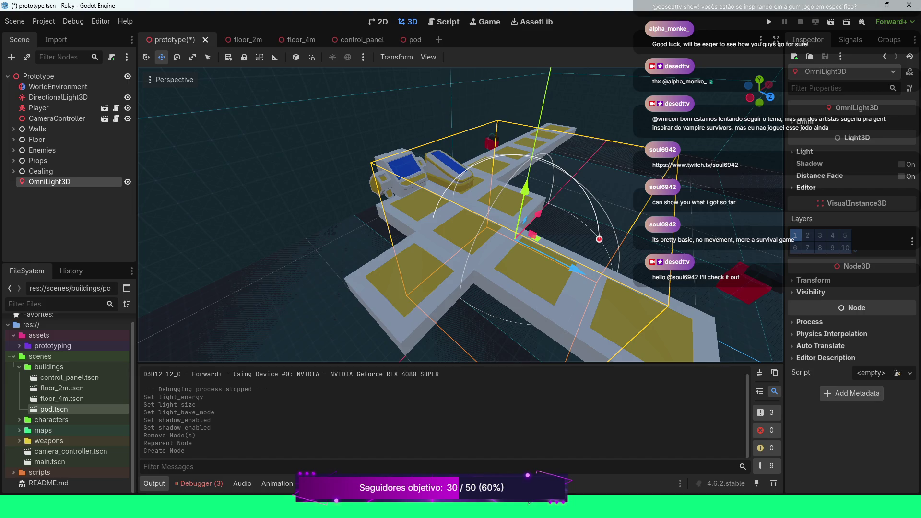
Raise the OmniLight3D above the pods and shrink its Omni range to 5.0
left_click_drag(525, 189, 533, 146)
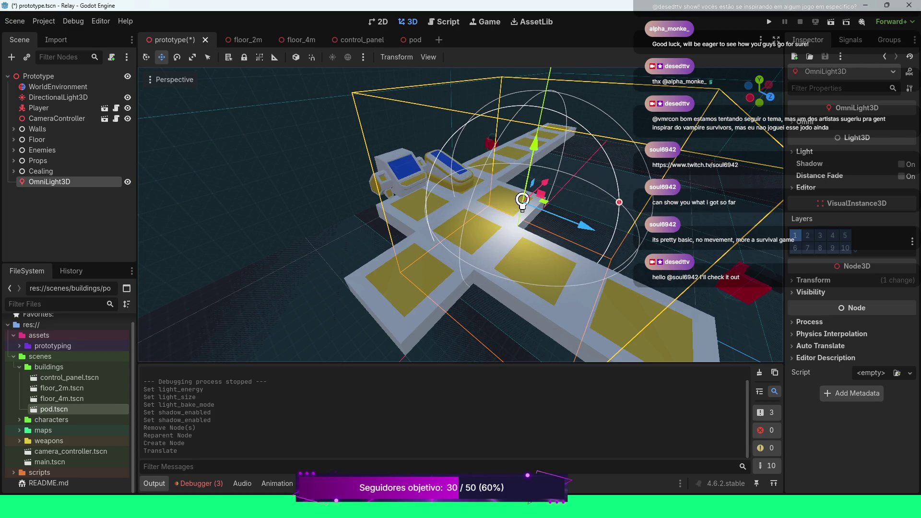
left_click_drag(582, 225, 516, 198)
left_click_drag(461, 117, 461, 112)
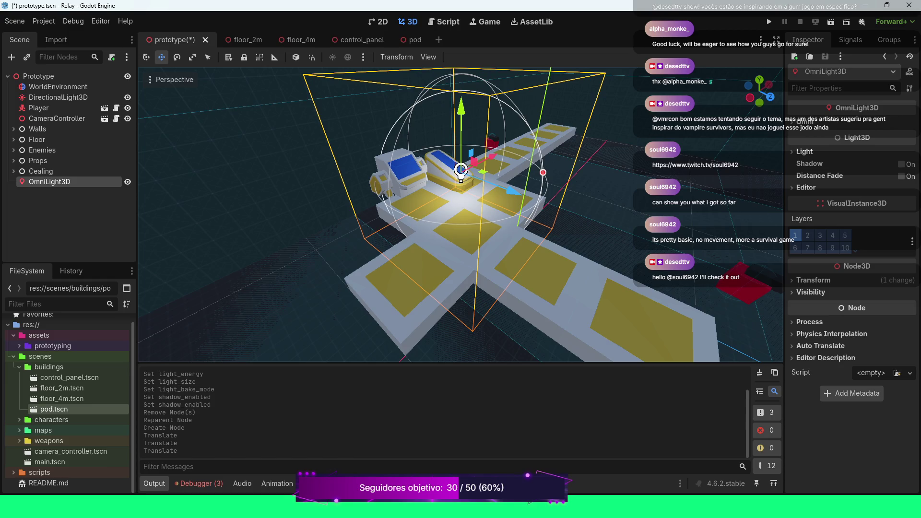
left_click(806, 122)
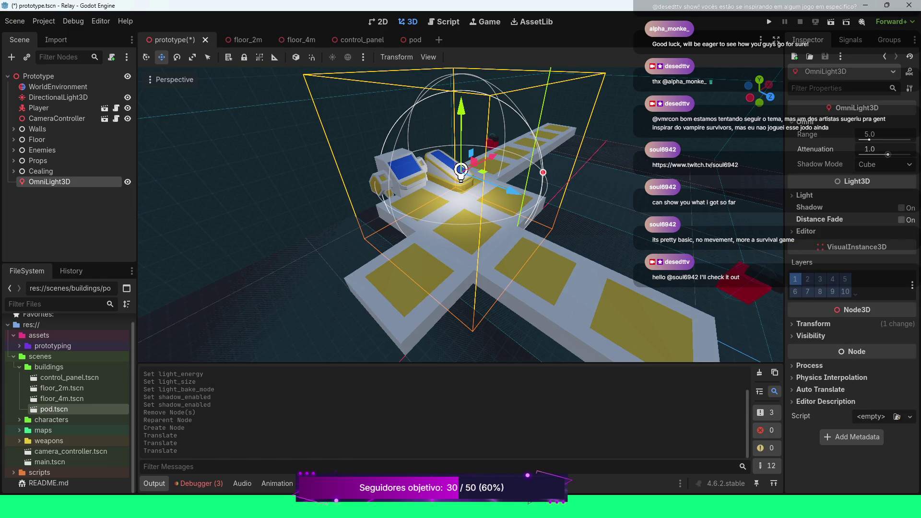
mouse_move(873, 134)
left_mouse_down()
mouse_move(858, 135)
mouse_move(869, 139)
left_mouse_up()
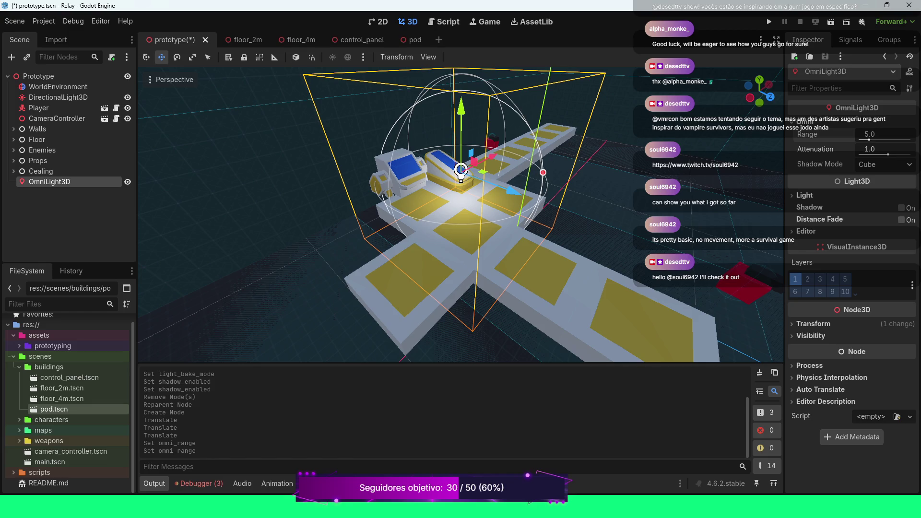
Set the OmniLight3D colour to 7fffff7fffa4, a green tint
left_click(804, 195)
left_click(880, 208)
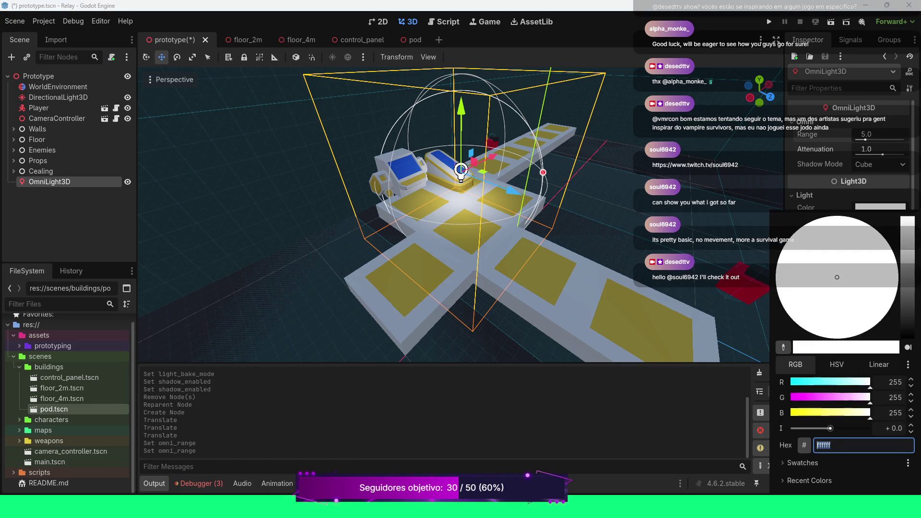
type("7fffff")
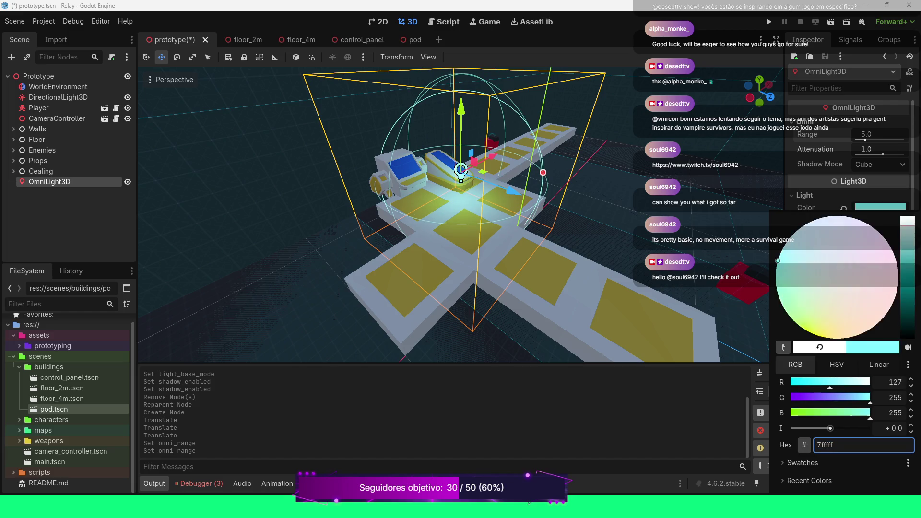
type("7fffa4")
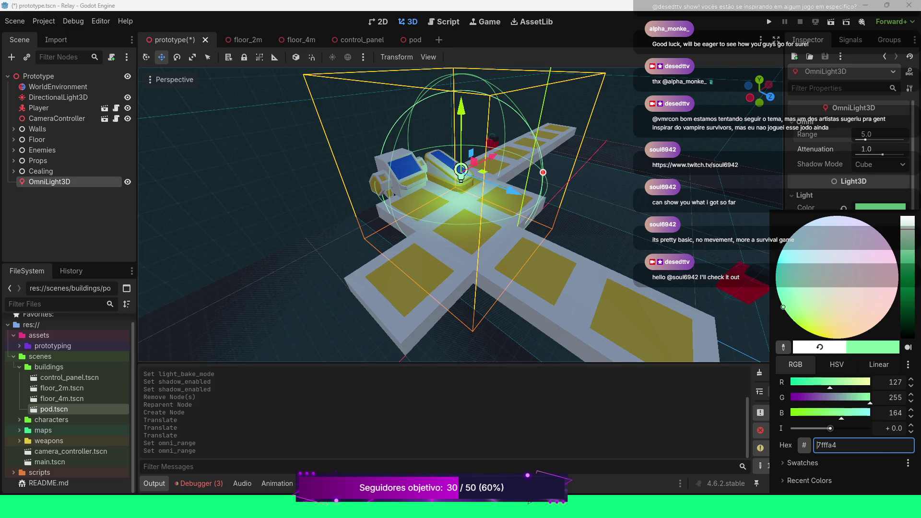
key("Return")
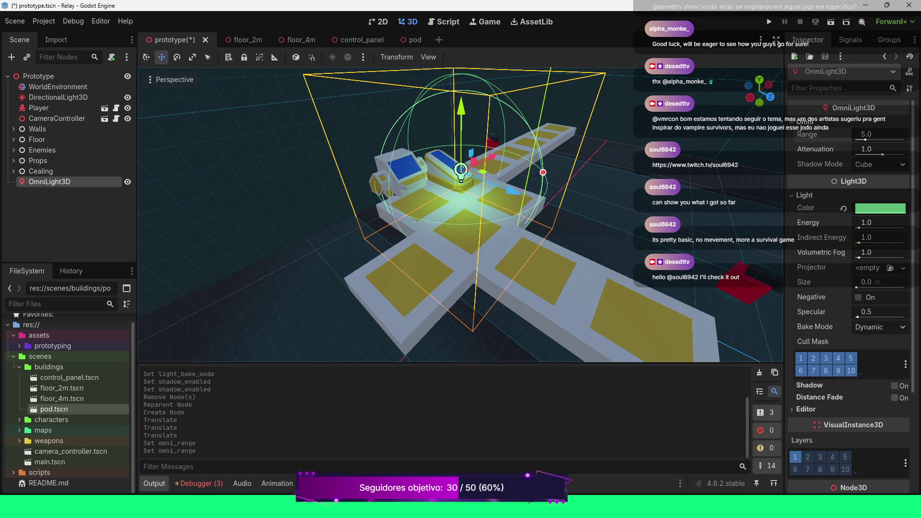
Move the light higher, left along X and back along Z, then run the project
scroll(460, 214, "up", 4)
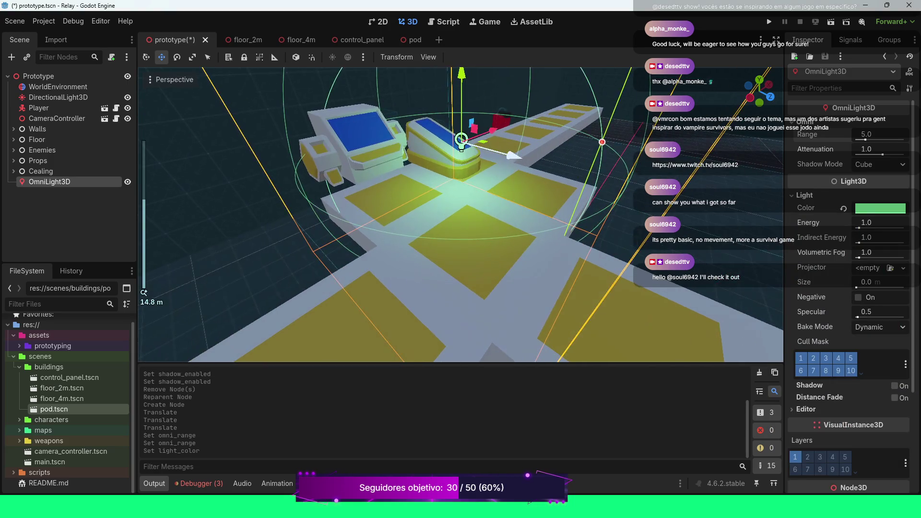
left_click_drag(460, 214, 417, 212)
left_click_drag(578, 123, 587, 96)
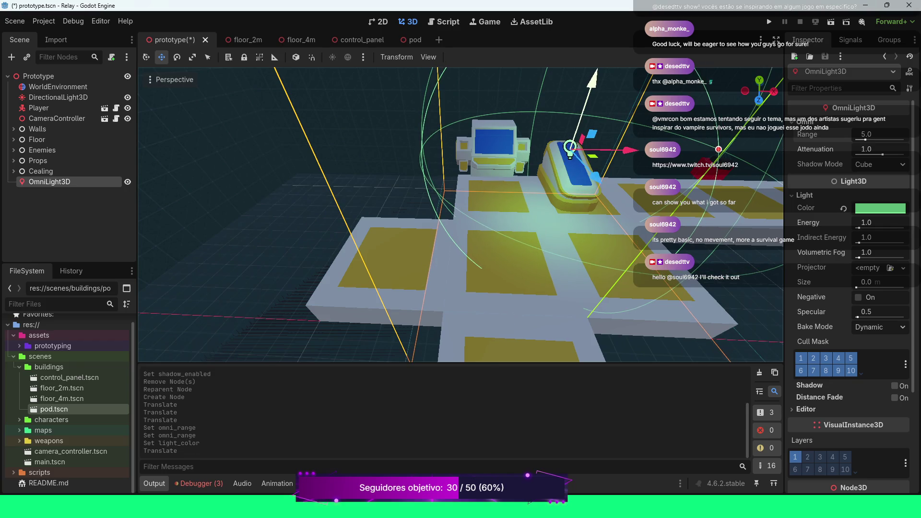
left_click_drag(624, 150, 608, 150)
left_click_drag(574, 177, 567, 165)
scroll(567, 165, "down", 6)
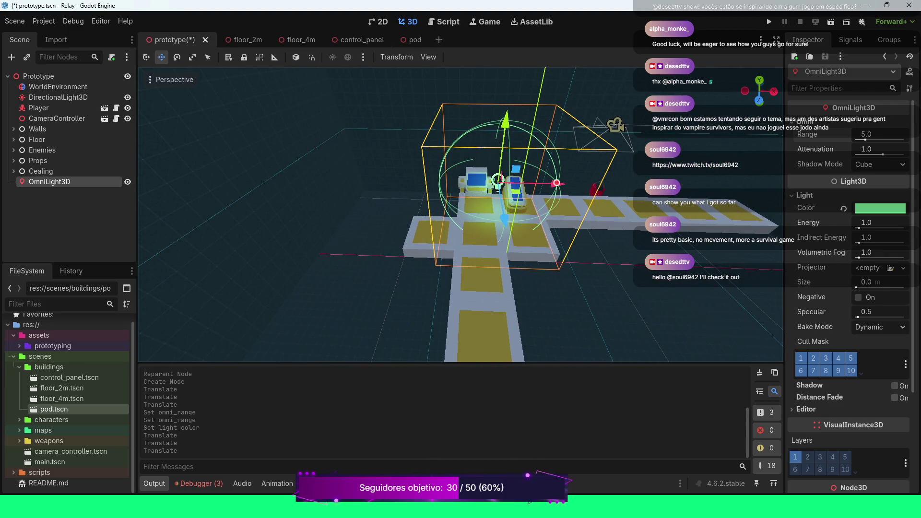
key("F5")
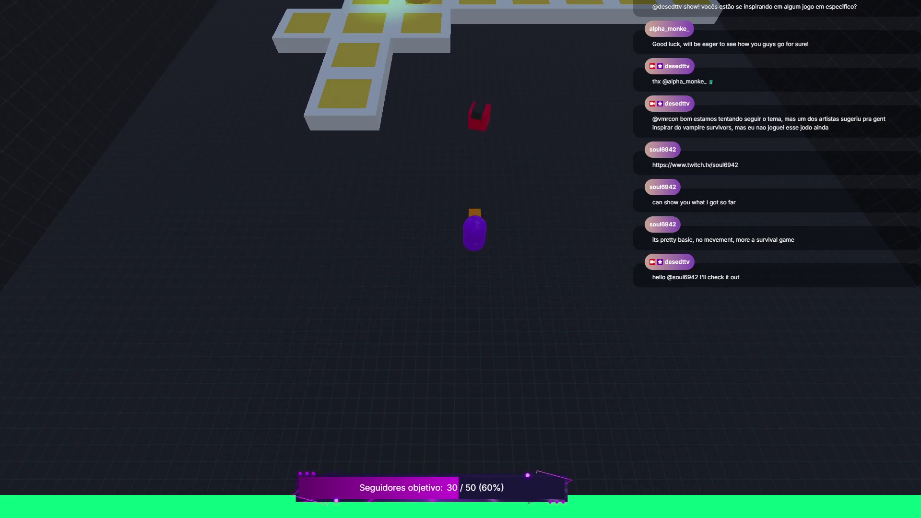
Walk the player around the cross-shaped platform with WASD, then quit the game with Escape
key("w")
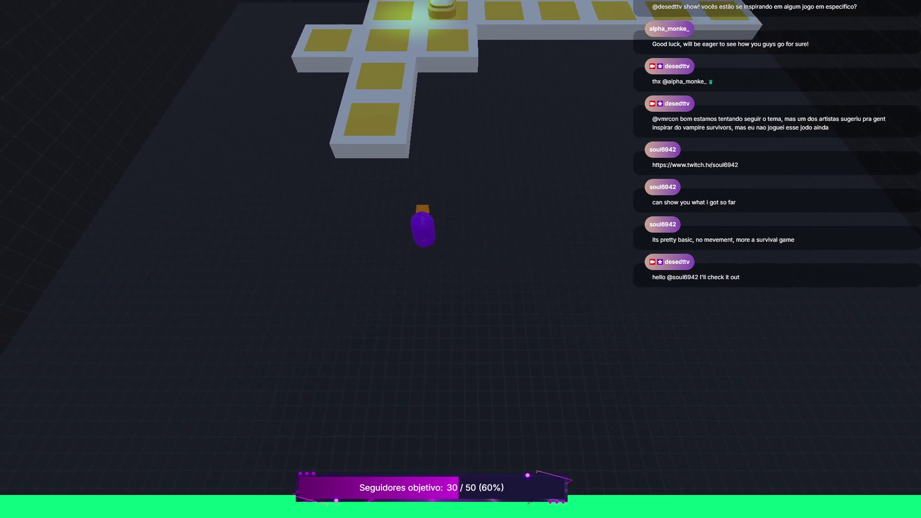
key("w")
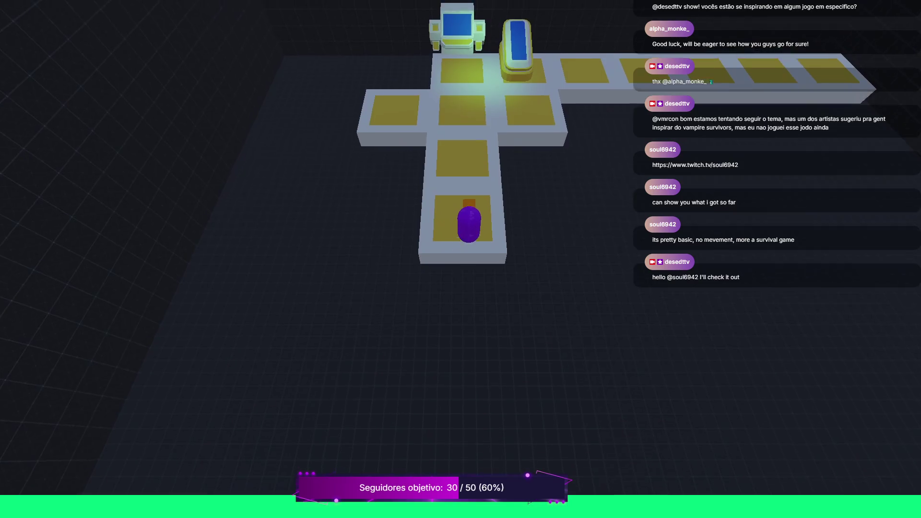
key("s")
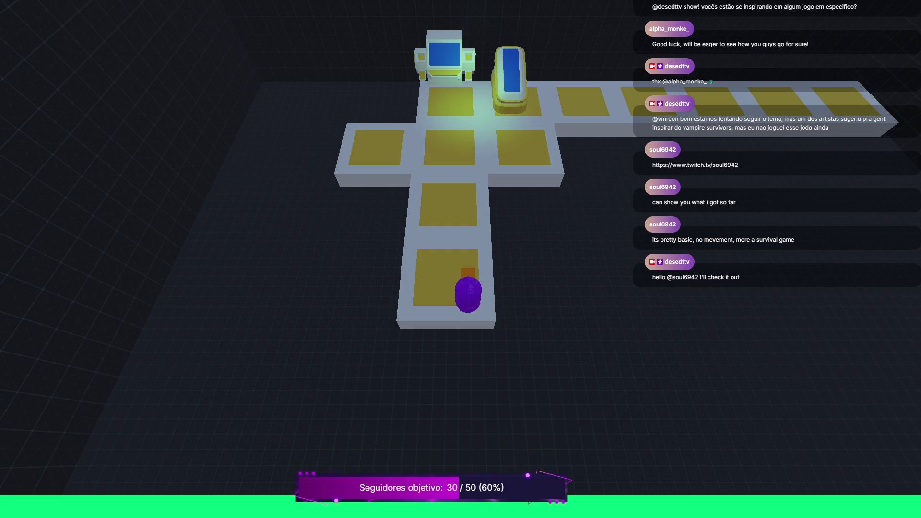
key("w")
key("s")
key("w")
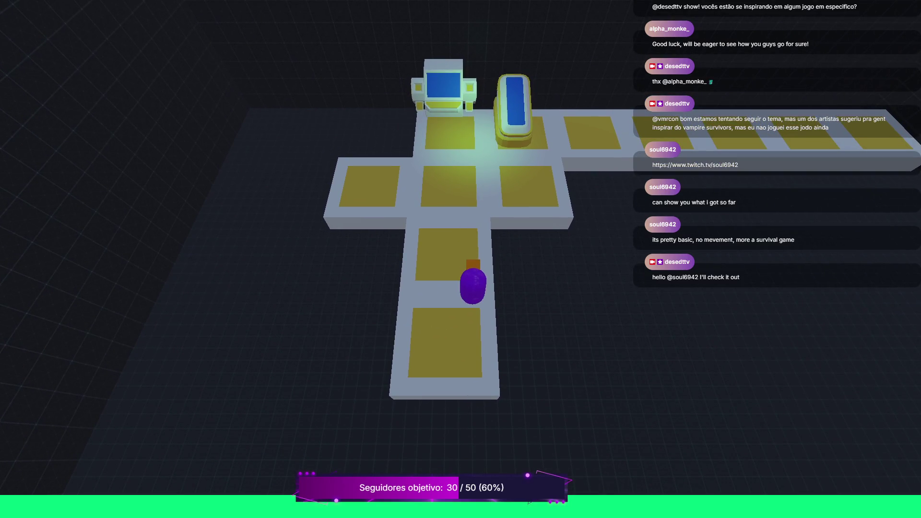
key("a")
key("s")
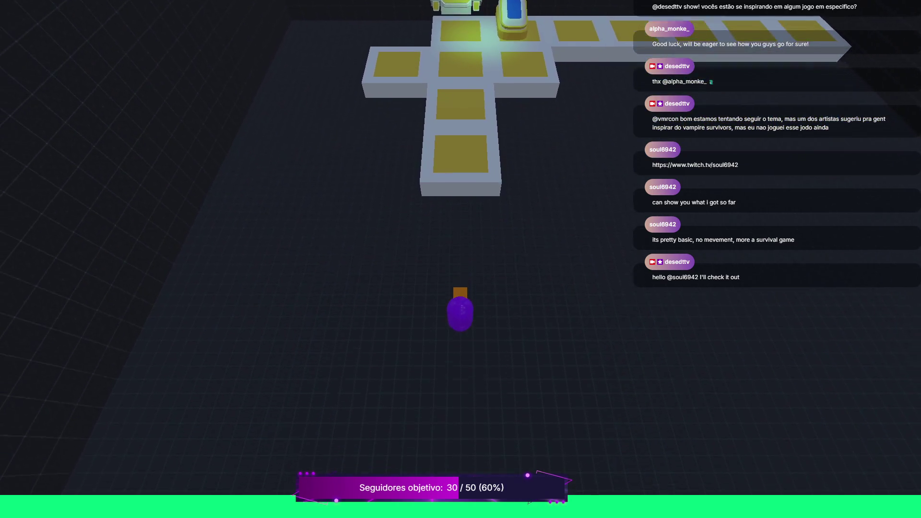
key("d")
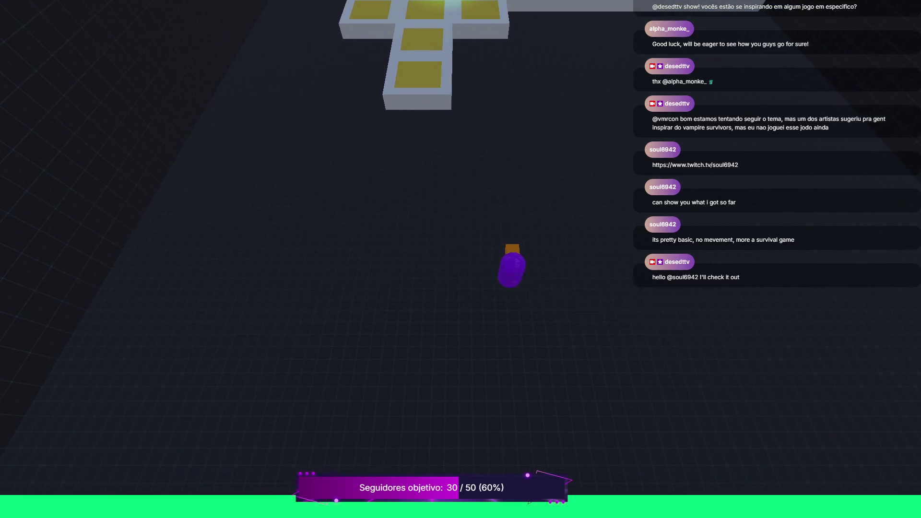
key("a")
key("w")
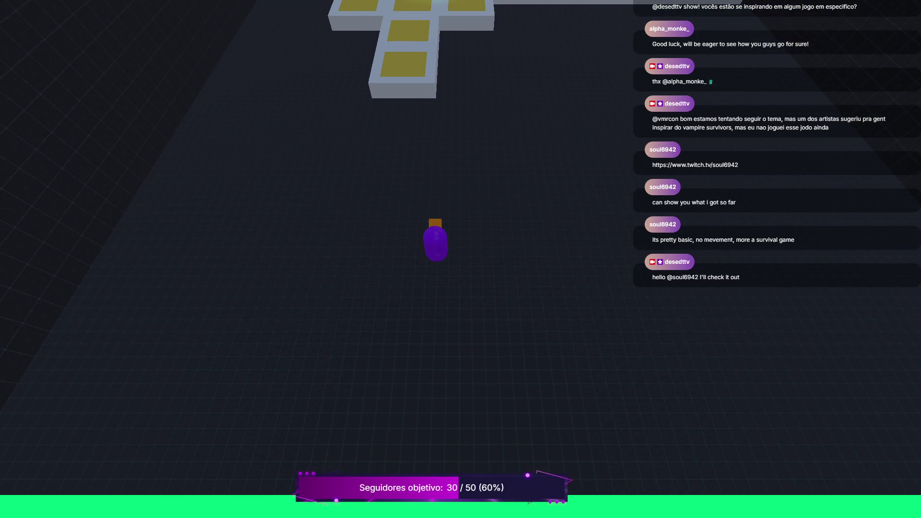
key("s")
key("a")
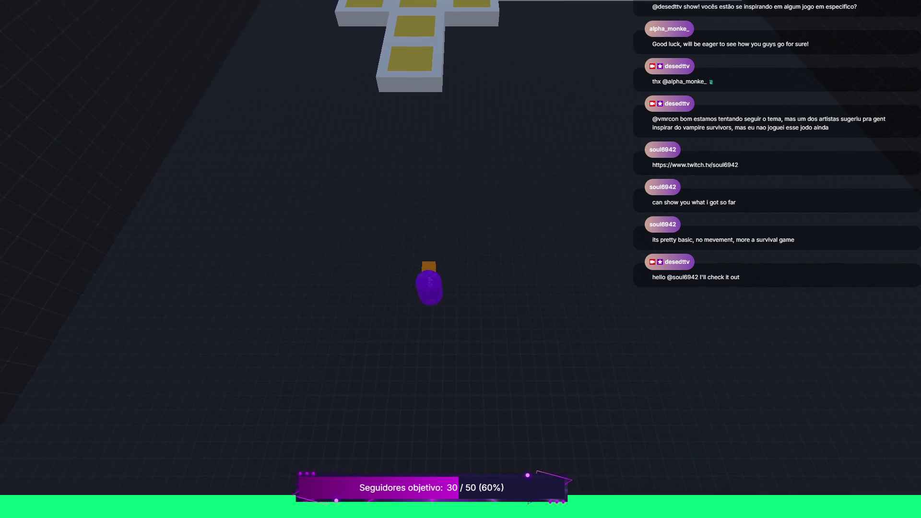
key("d")
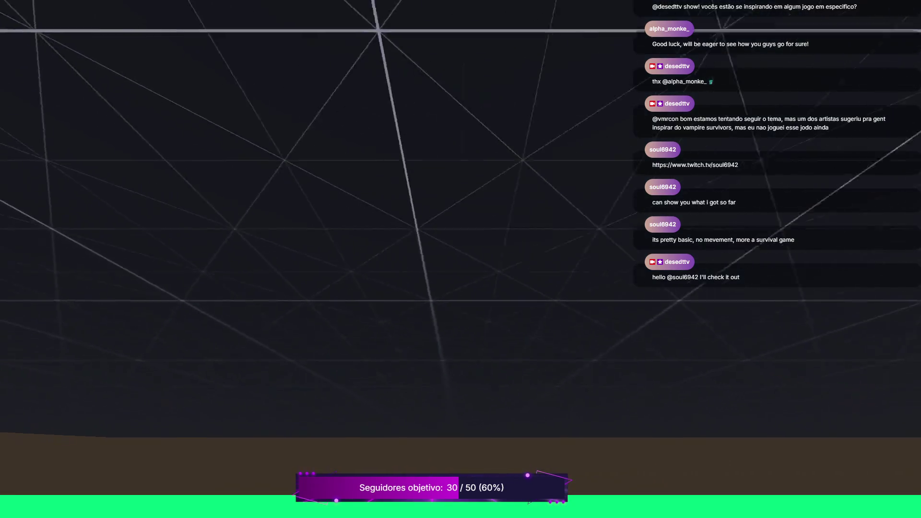
key("w")
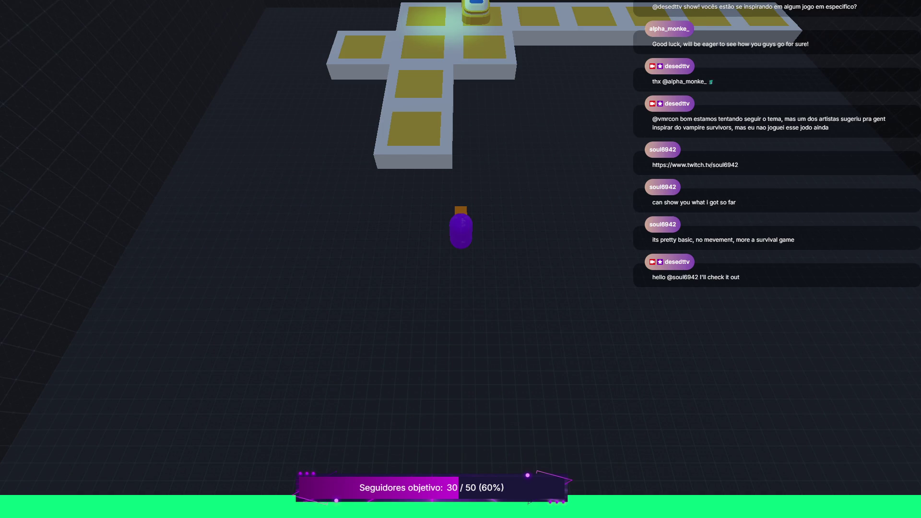
key("Escape")
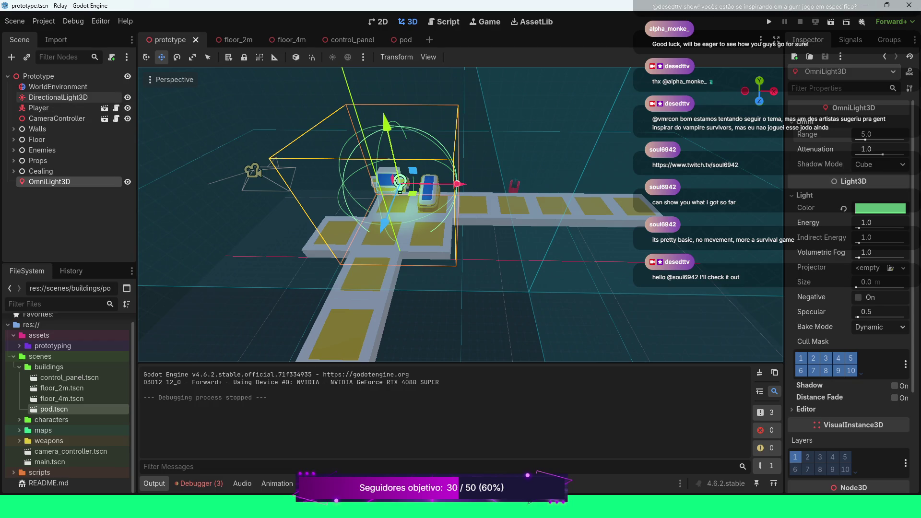
Delete the DirectionalLight3D, save the prototype scene, and run the game again
left_click(57, 97)
left_click(127, 97)
left_click(127, 97)
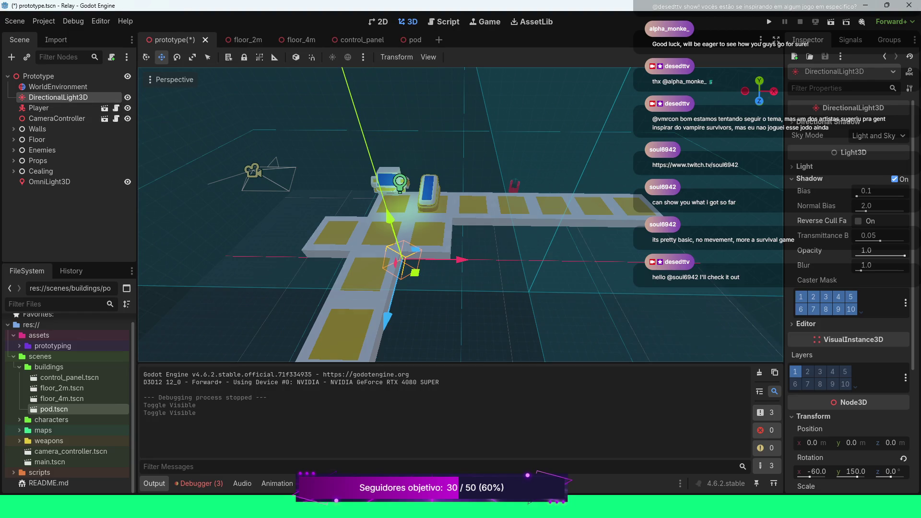
left_click_drag(390, 218, 357, 113)
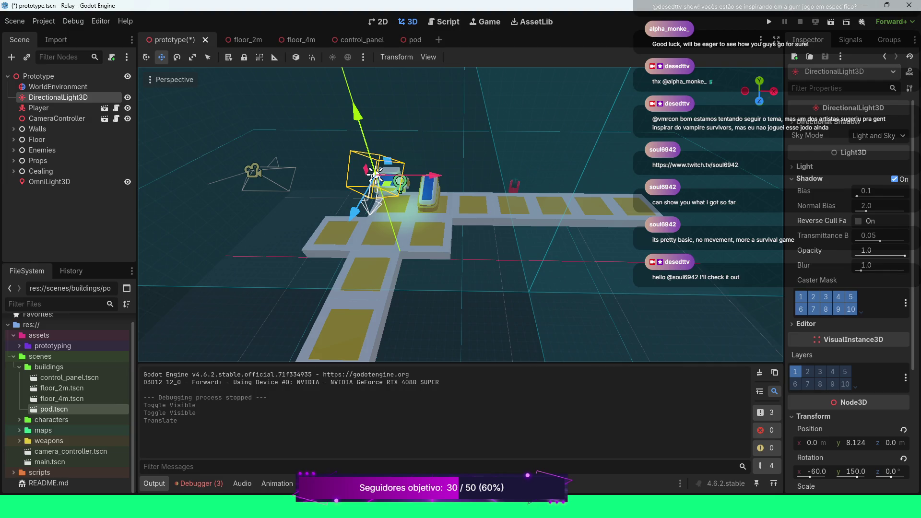
key("Delete")
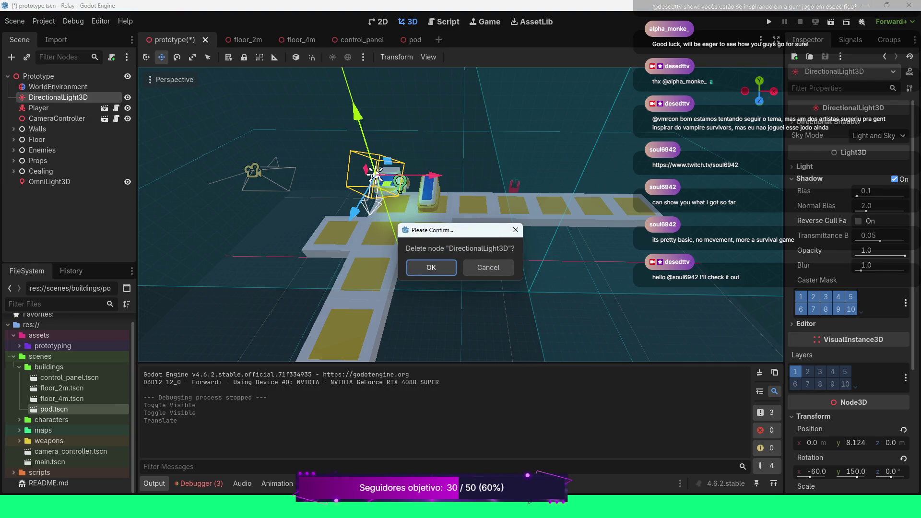
key("Return")
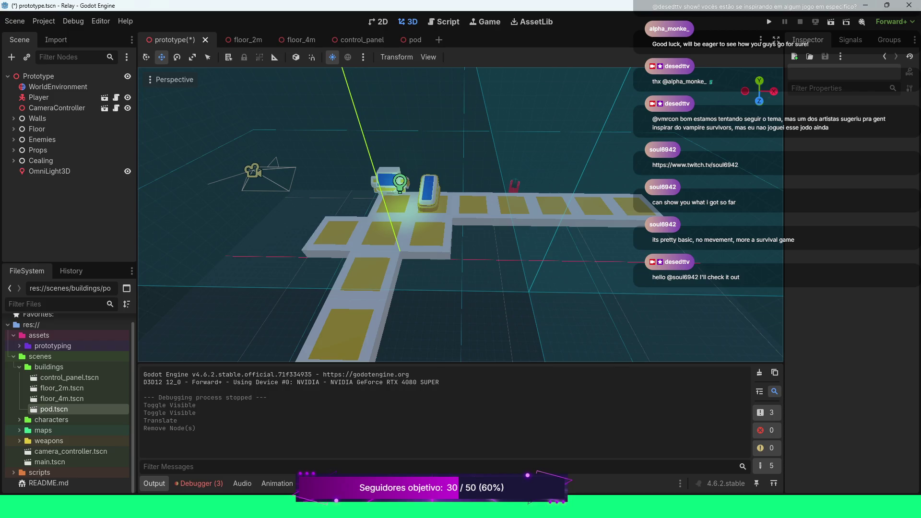
key("ctrl+s")
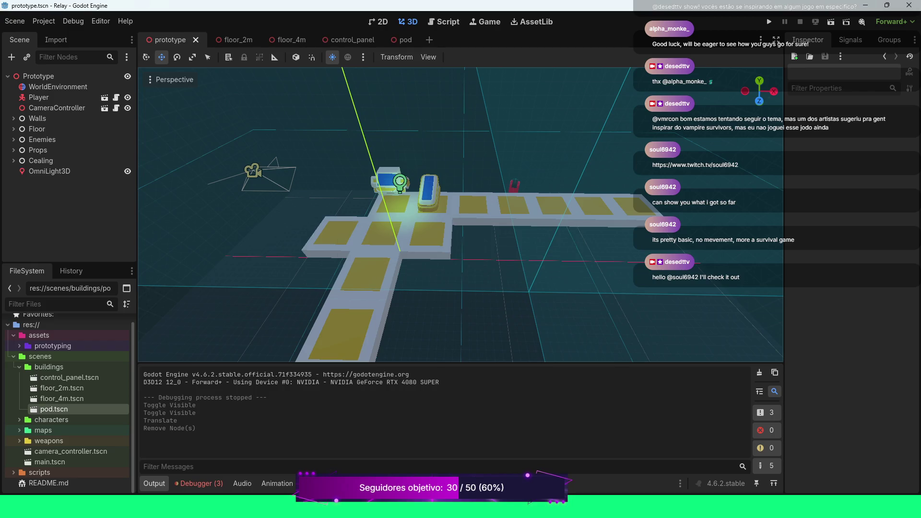
key("F5")
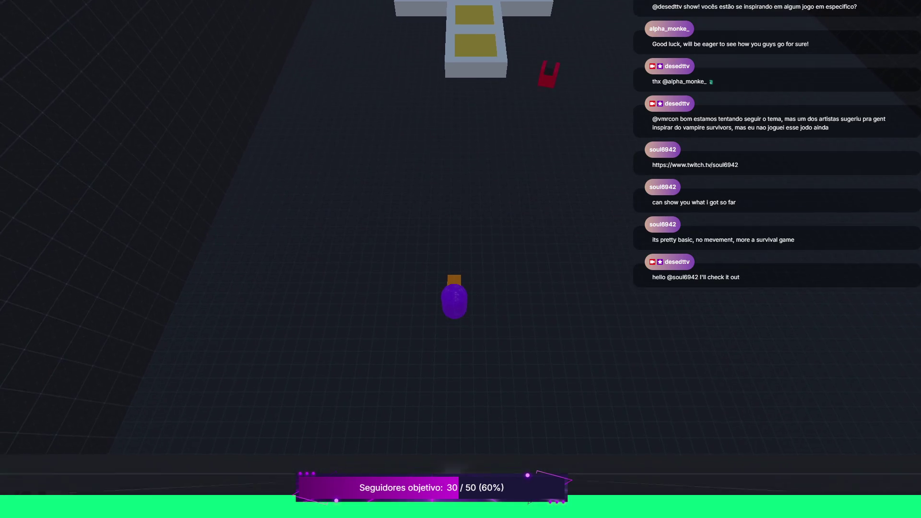
Walk the player across the darker tiled level and walkway with WASD, then stop the game with F8
key("d")
key("w")
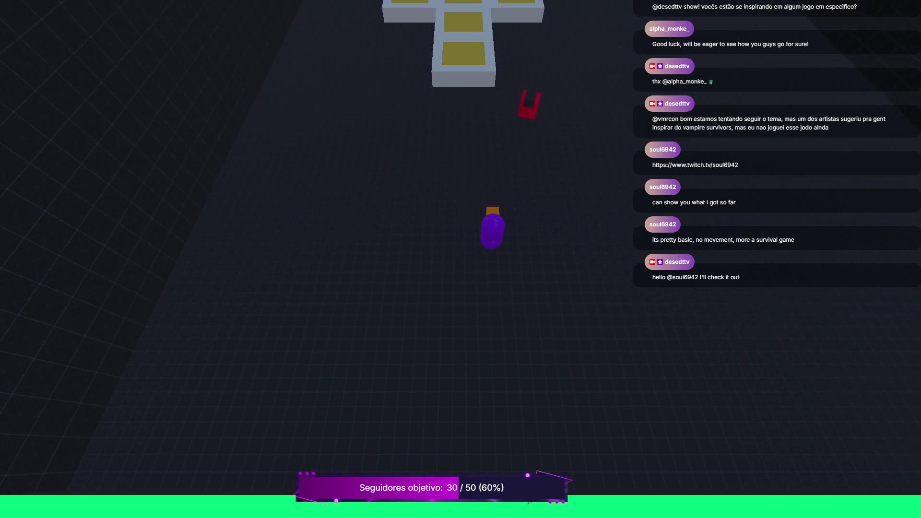
key("d")
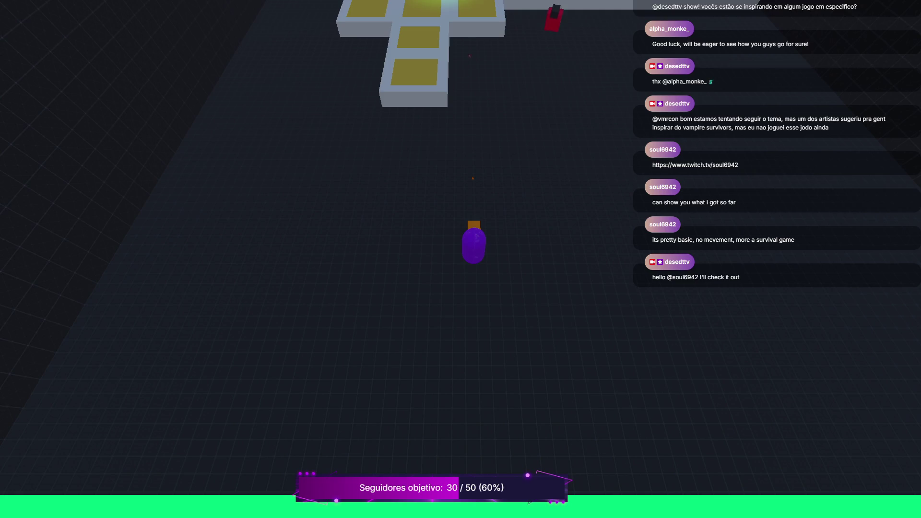
key("d")
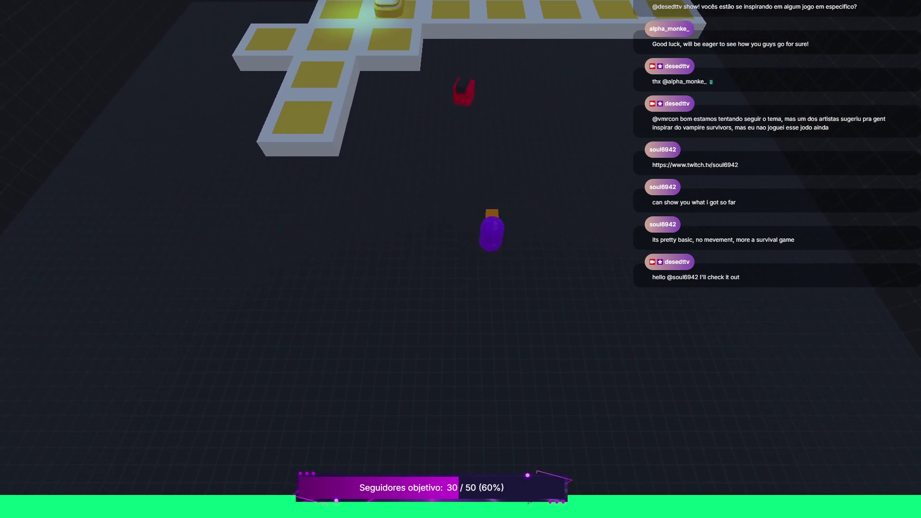
key("w")
key("a")
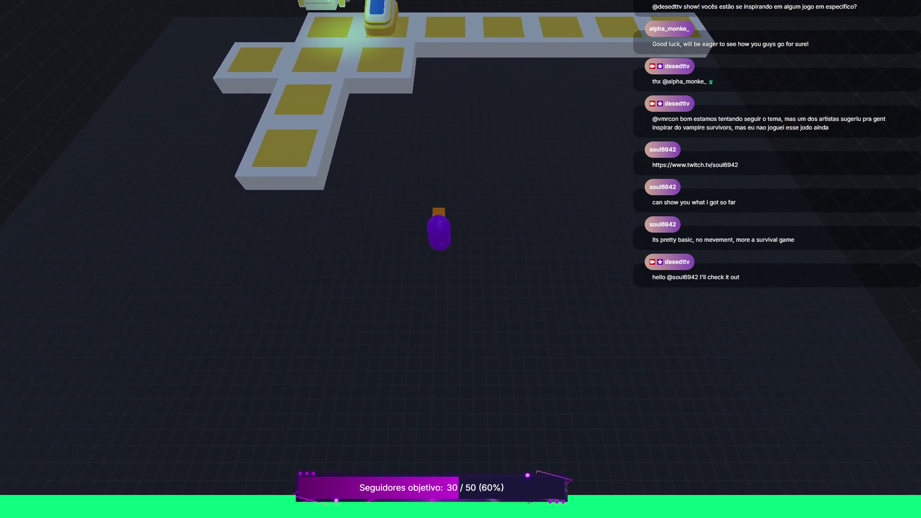
key("w")
key("a")
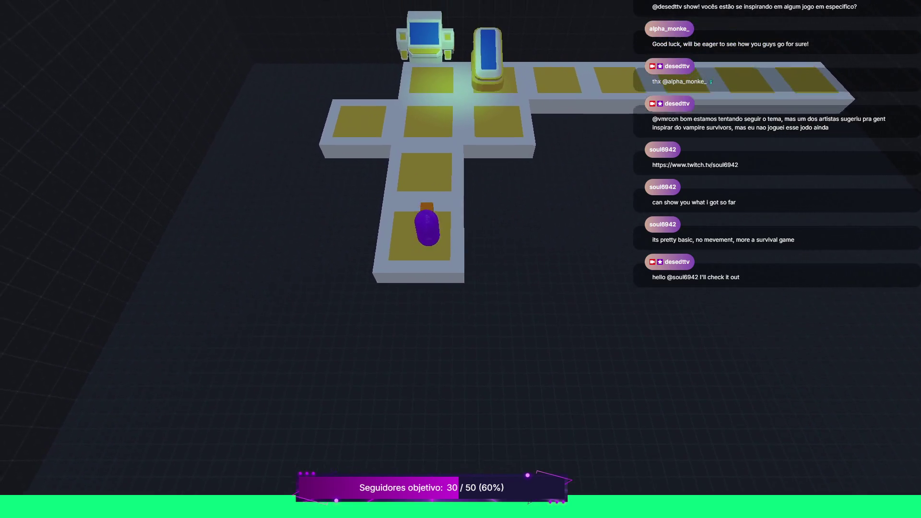
key("s")
key("d")
key("w")
key("s")
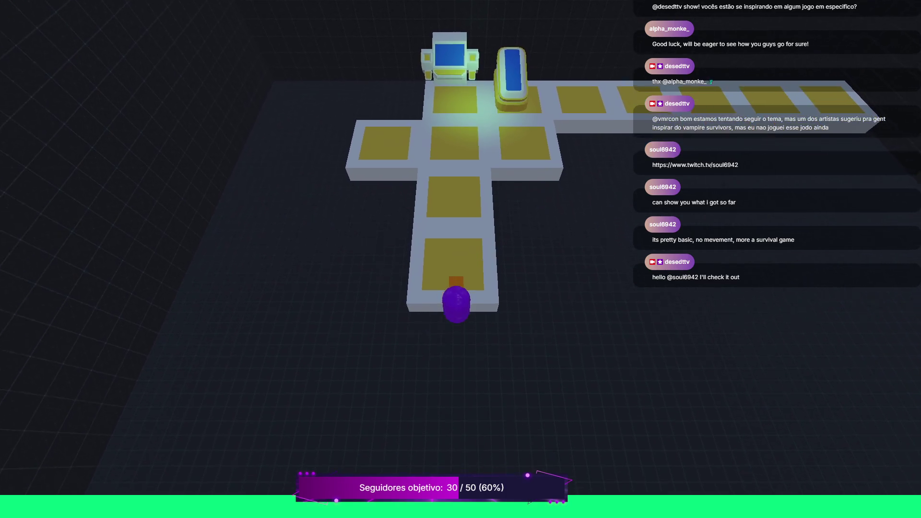
key("d")
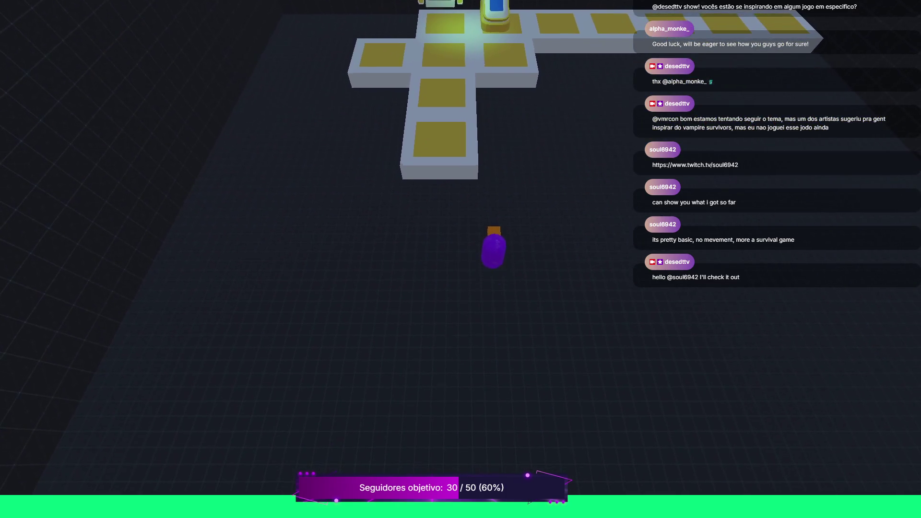
key("w")
key("w")
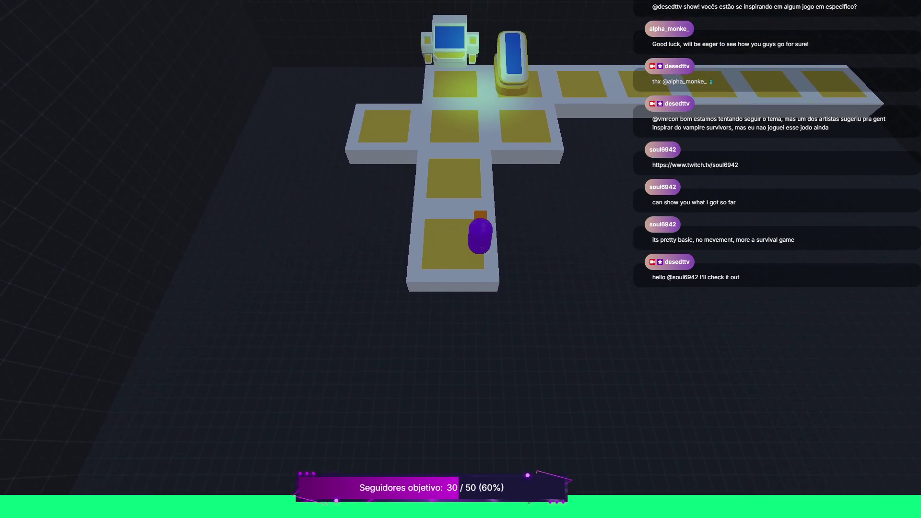
key("s")
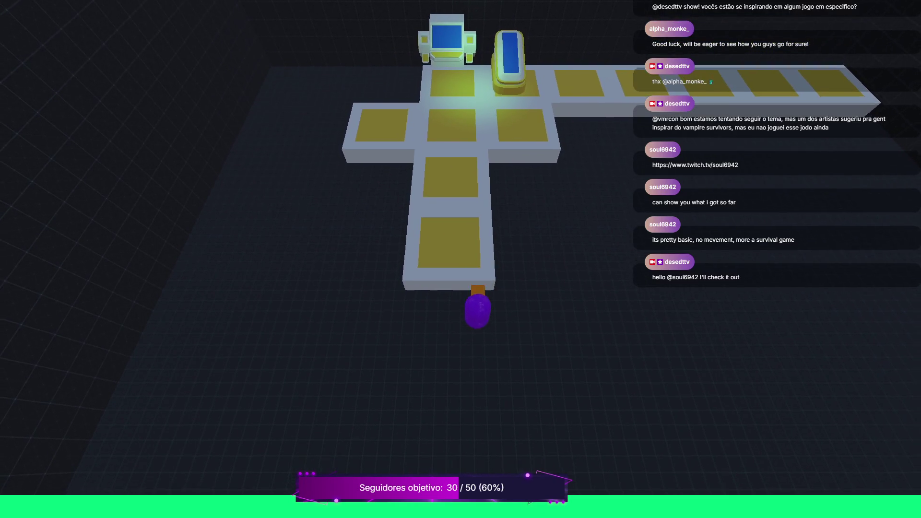
key("d")
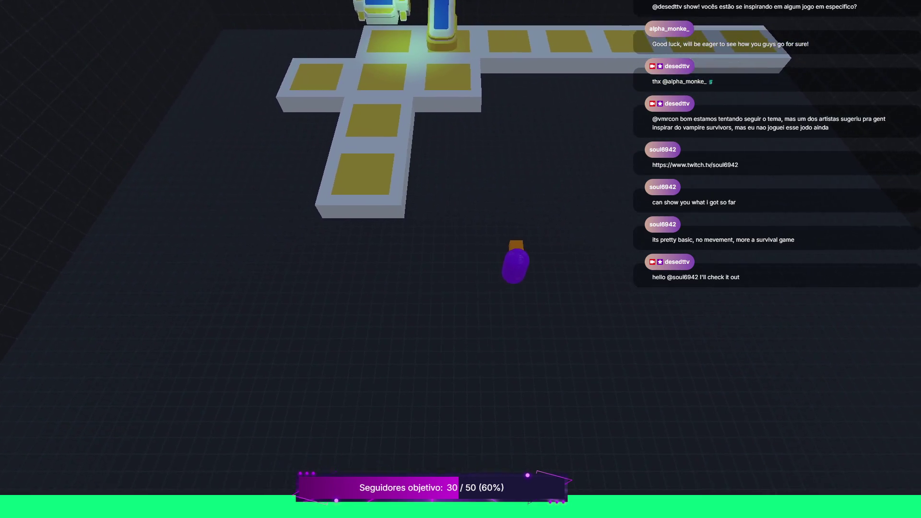
key("d")
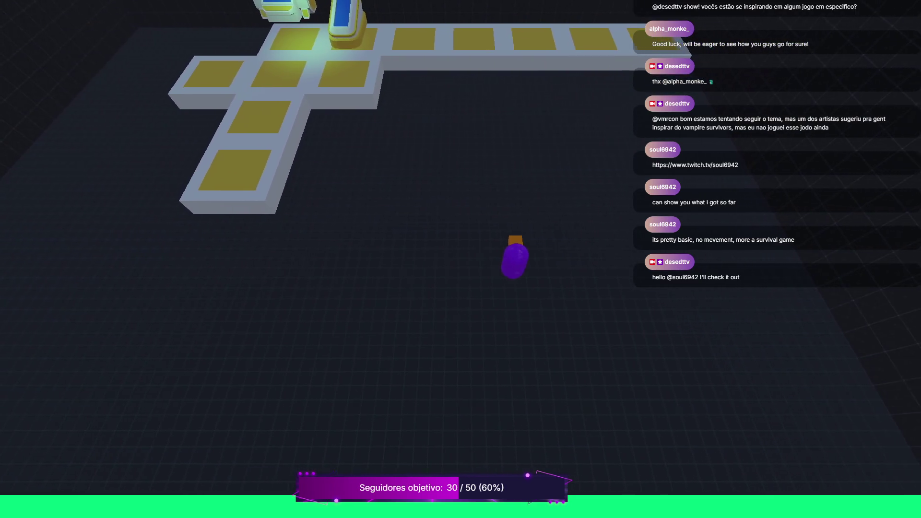
key("w")
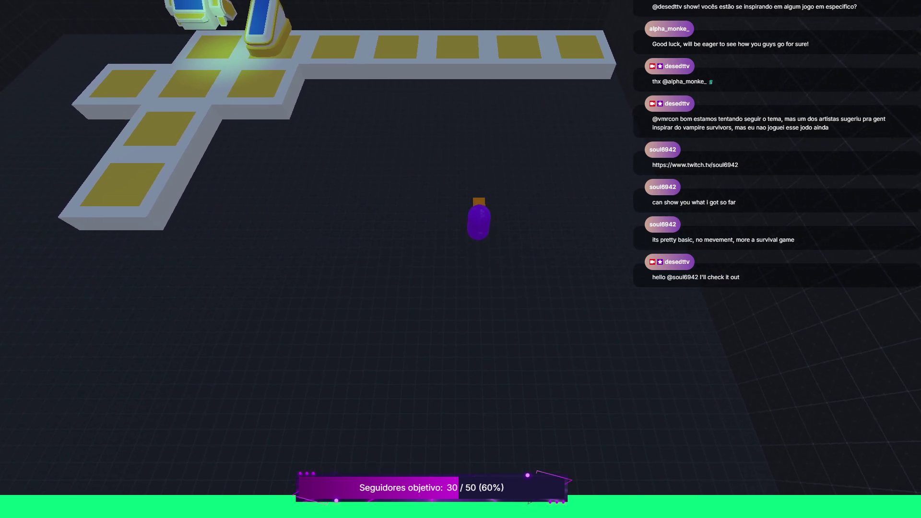
key("w")
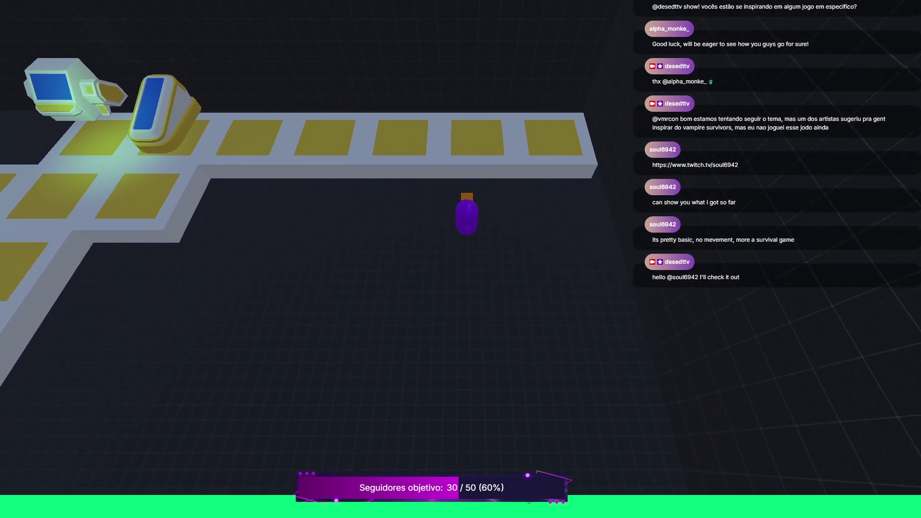
key("s")
key("a")
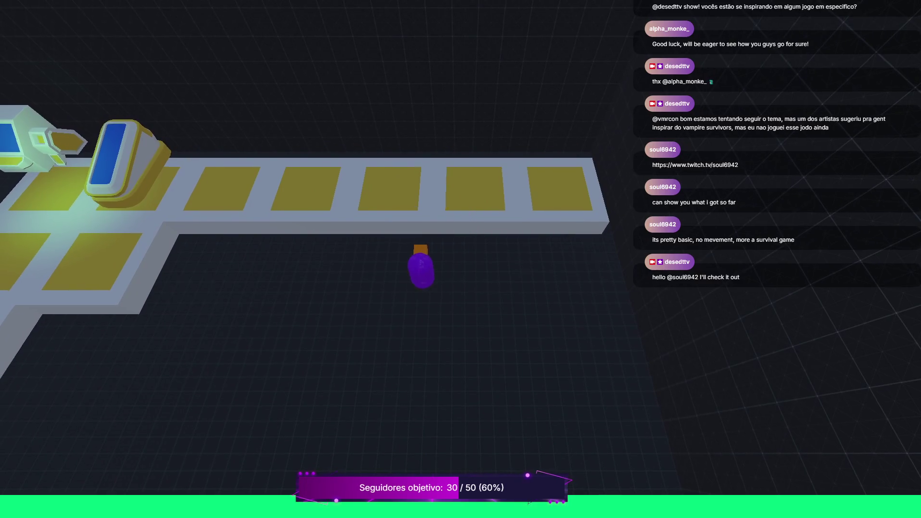
key("s")
key("a")
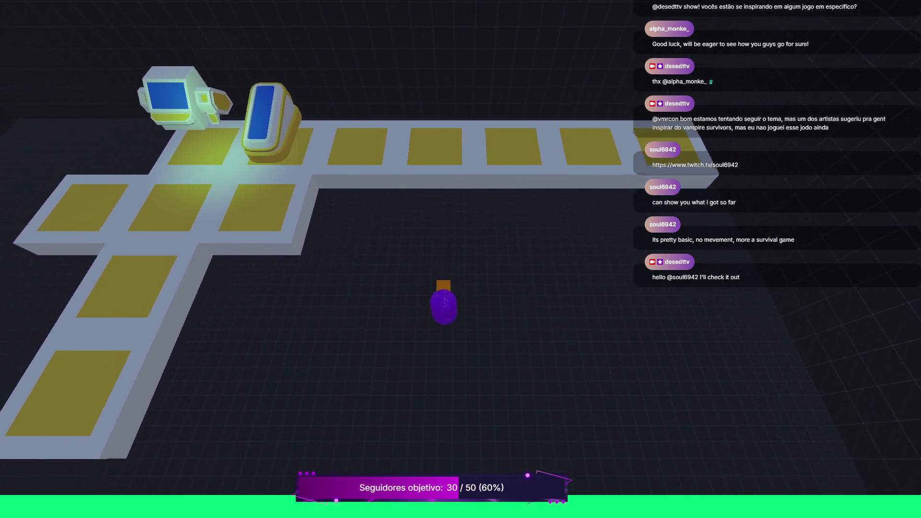
key("a")
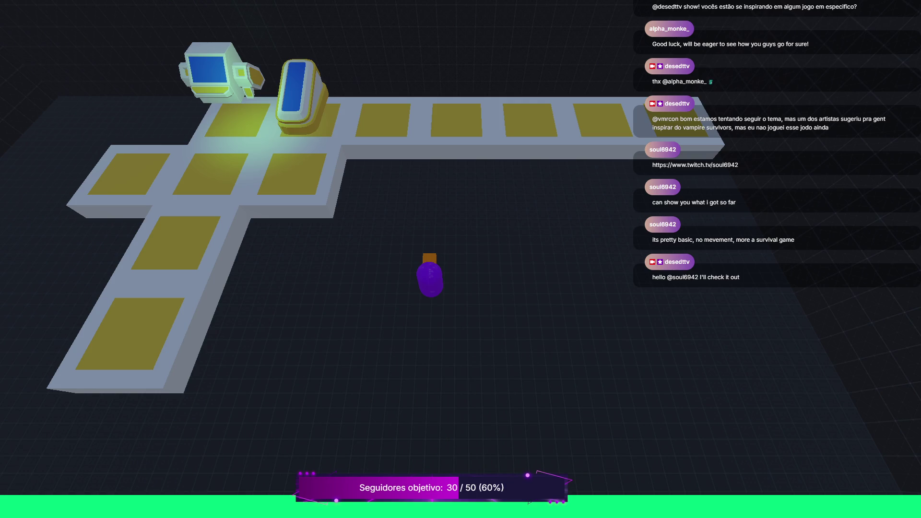
key("a")
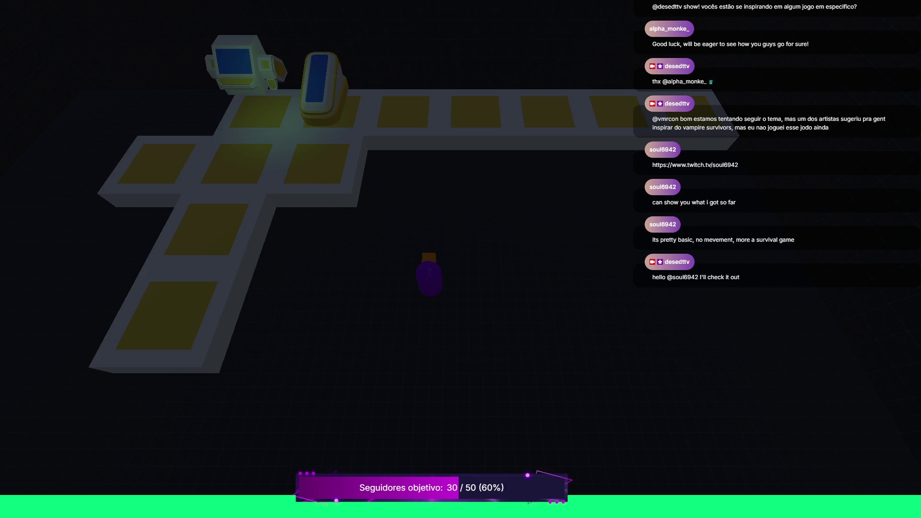
mouse_move(6, 1)
left_mouse_down()
mouse_move(52, 142)
mouse_move(160, 250)
mouse_move(418, 333)
mouse_move(783, 475)
mouse_move(888, 495)
left_mouse_up()
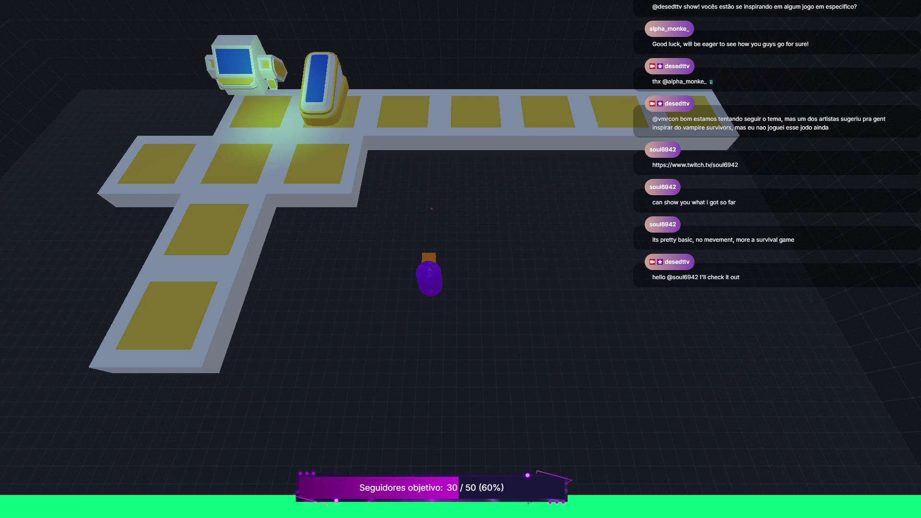
key("d")
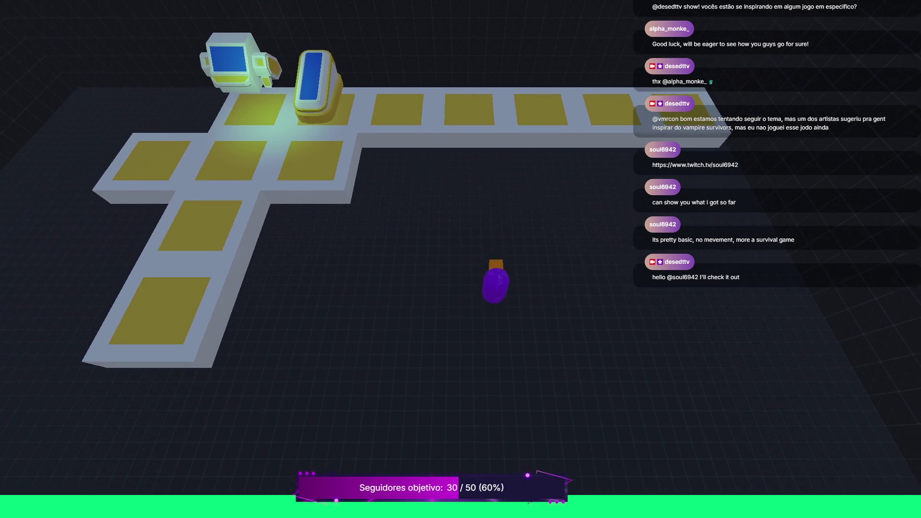
key("s")
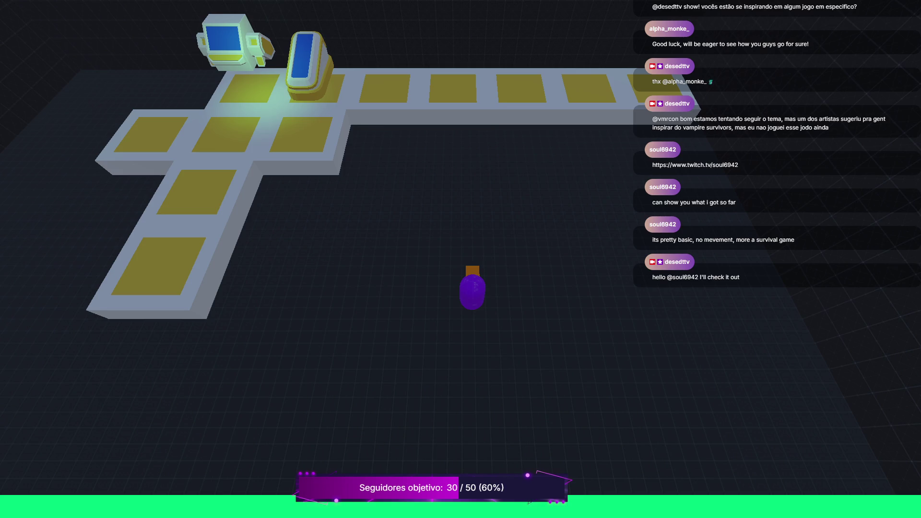
key("F8")
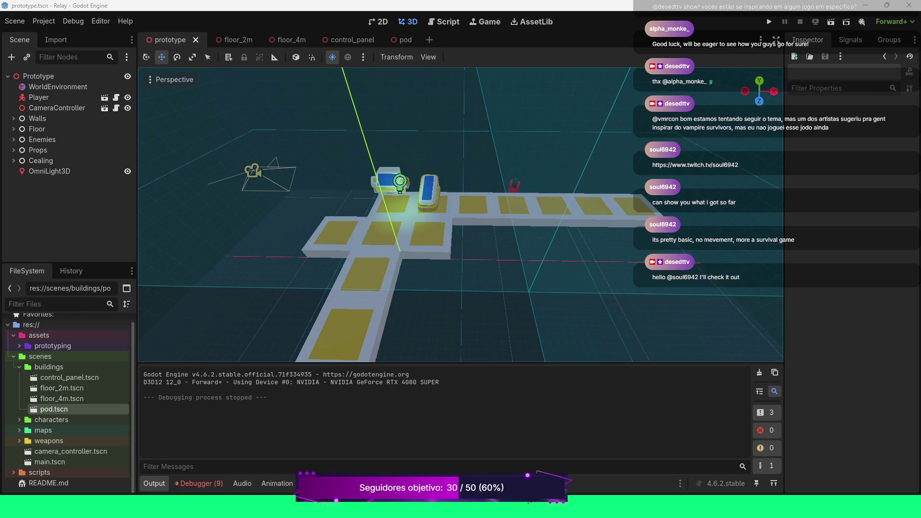
Read the Camera3D physics interpolation warnings in the Debugger Errors list, then clear them
scroll(461, 214, "down", 5)
scroll(460, 214, "down", 2)
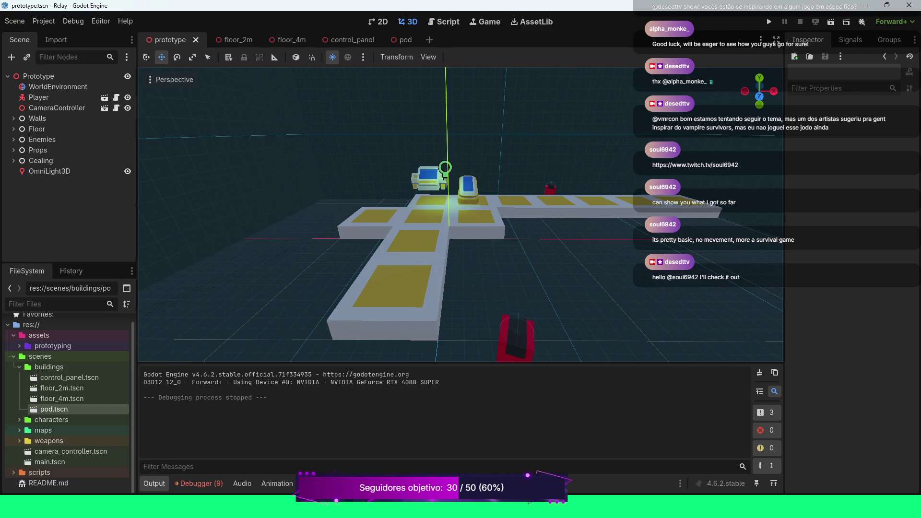
left_click(198, 483)
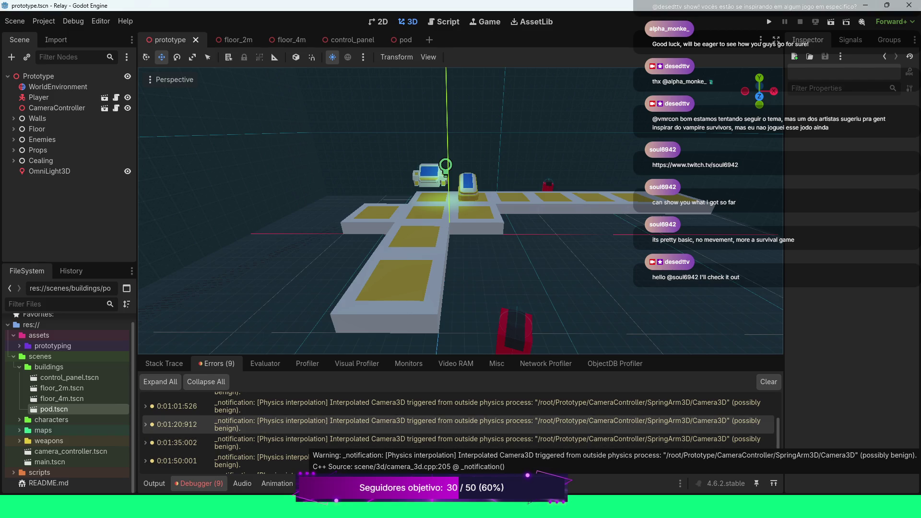
scroll(456, 427, "down", 1)
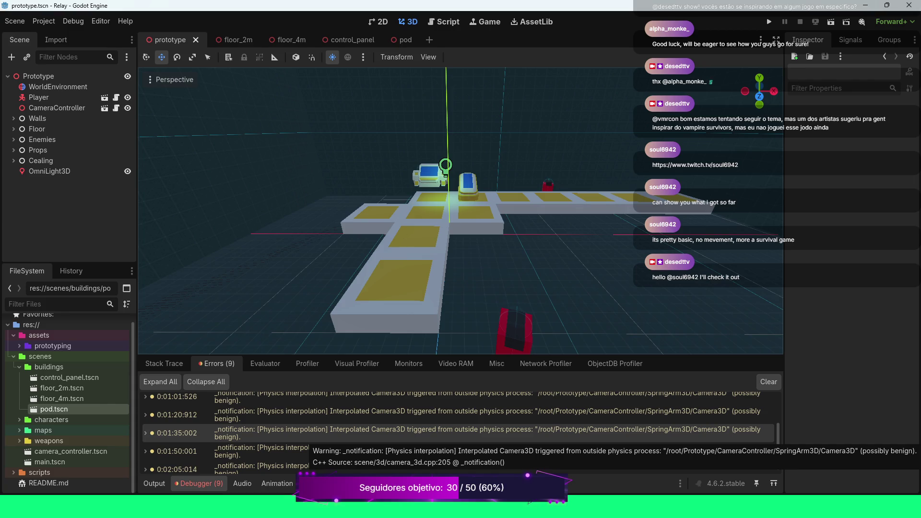
scroll(459, 432, "down", 1)
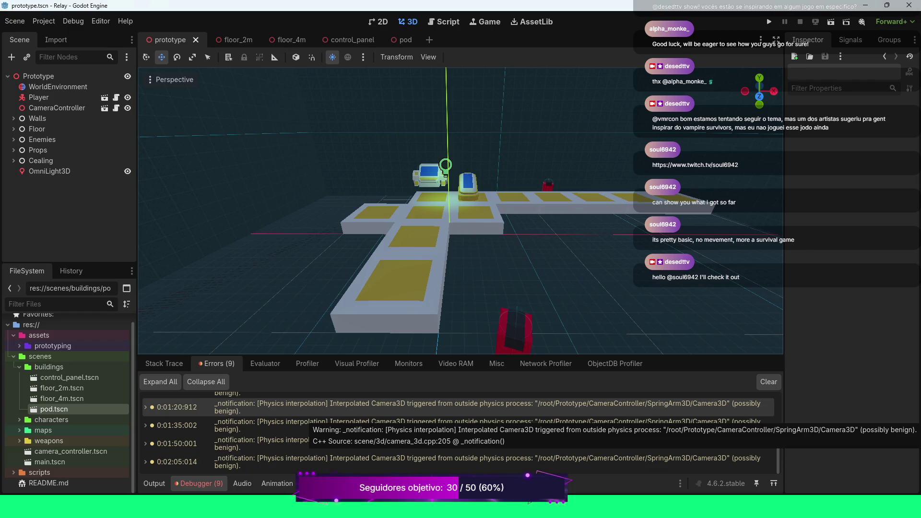
left_click(769, 381)
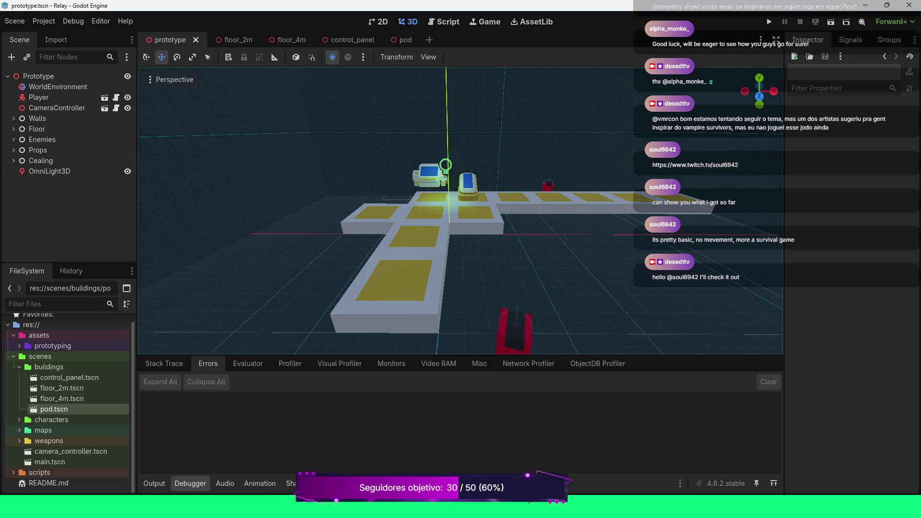
Orbit and fly the editor camera around the level to inspect the walkway and props closely
scroll(461, 211, "down", 5)
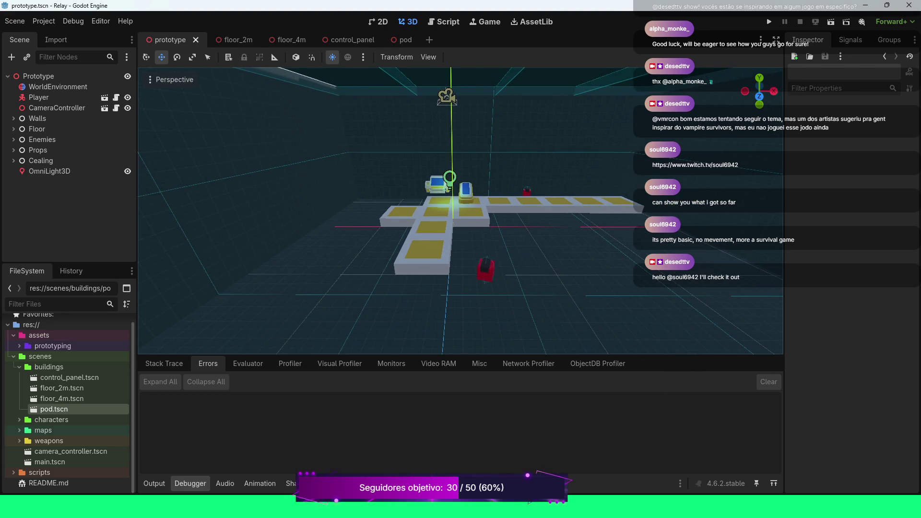
scroll(460, 211, "up", 2)
left_click_drag(461, 211, 408, 222)
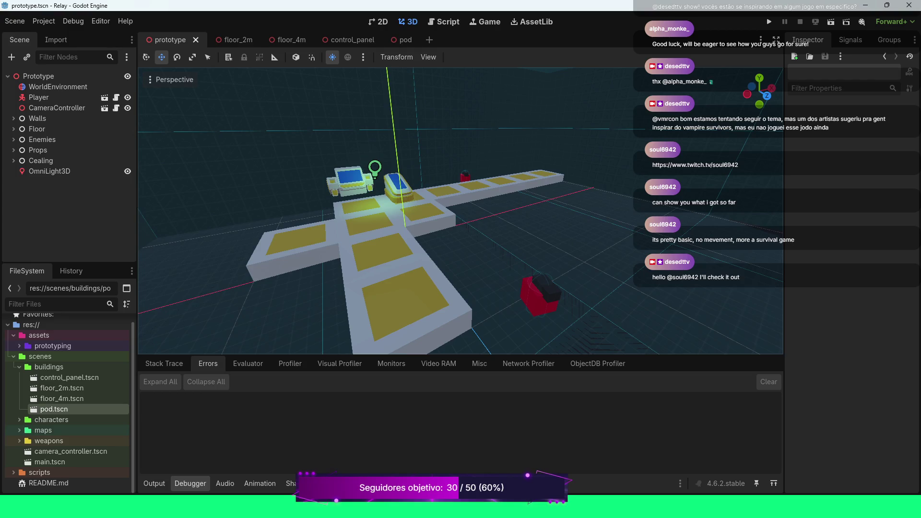
scroll(460, 211, "down", 3)
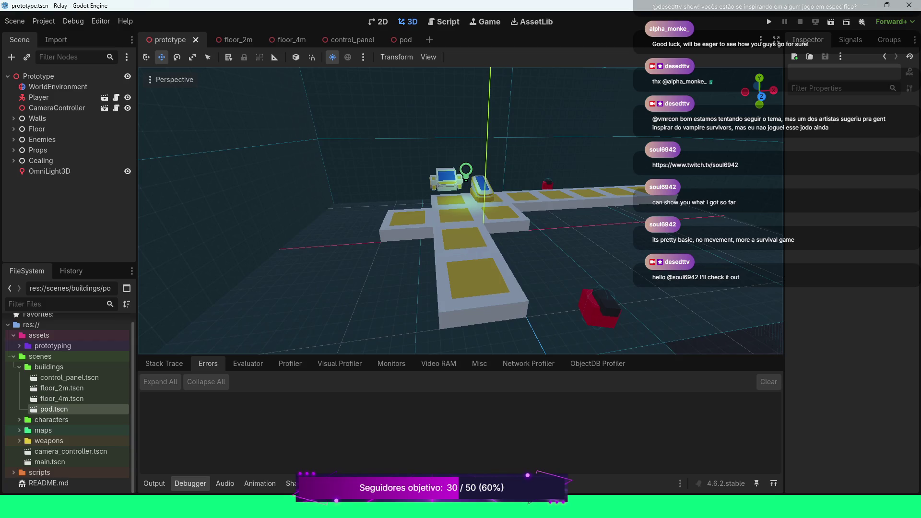
key("w")
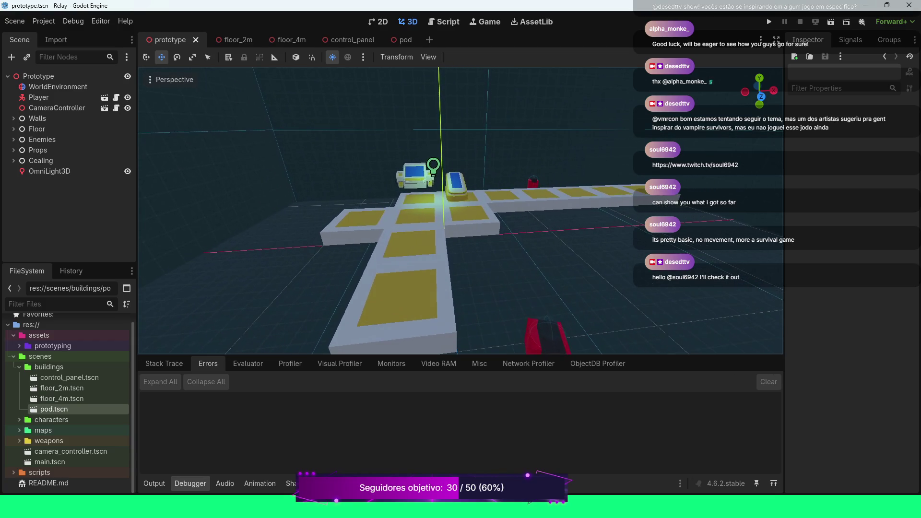
key("a")
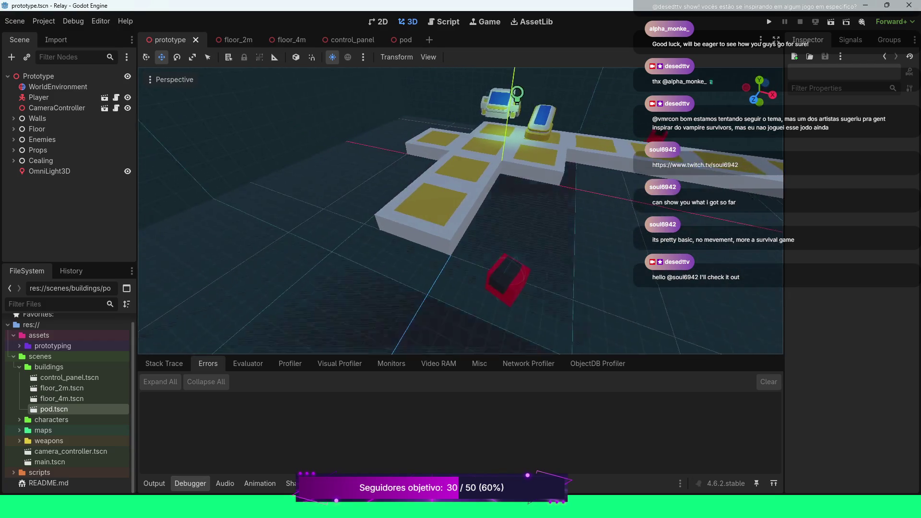
key("d")
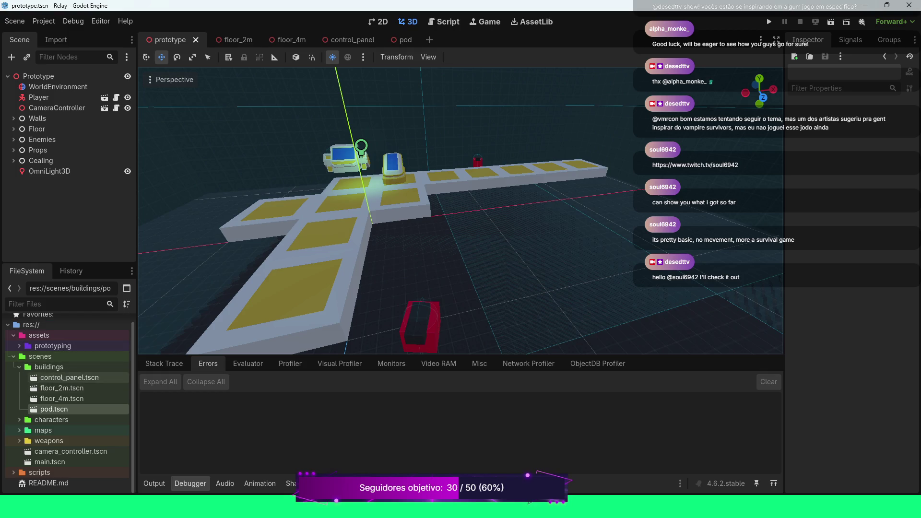
Browse to assets > prototyping > buildings and place a Wall4M wall into the level
left_click(19, 367)
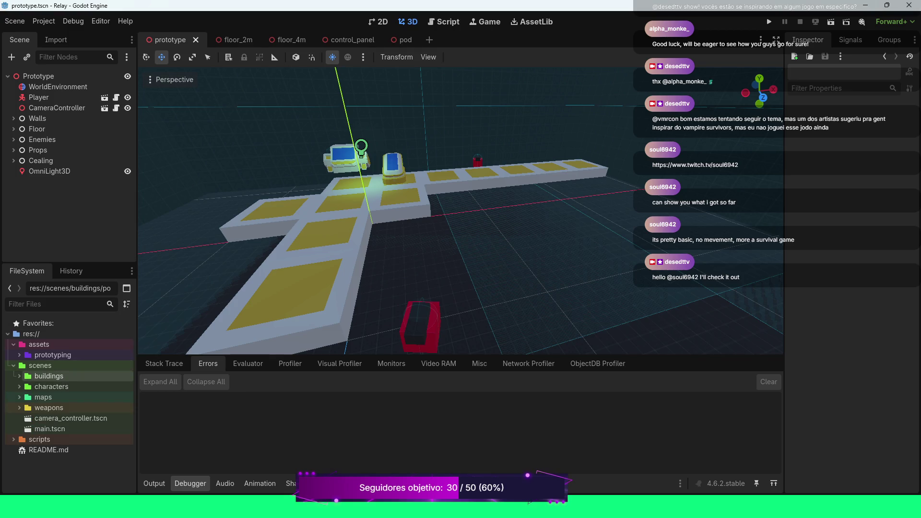
left_click(14, 366)
left_click(19, 355)
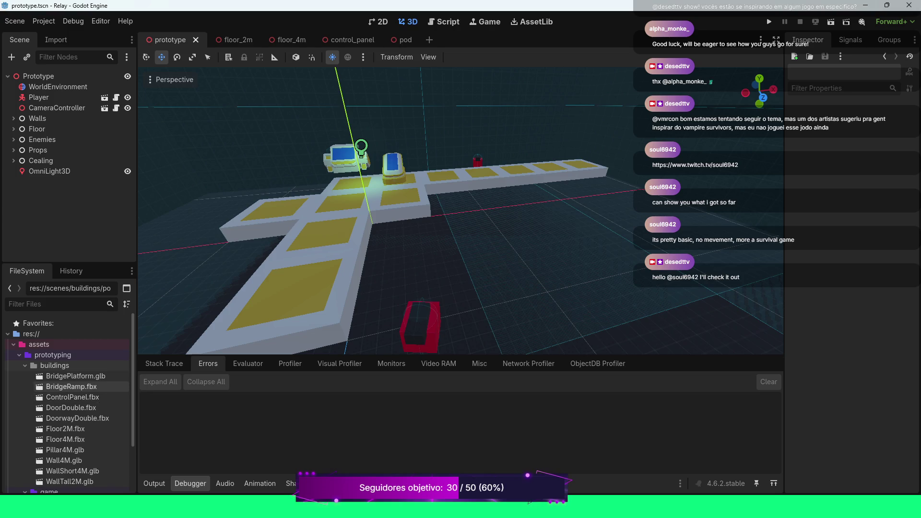
scroll(72, 365, "down", 3)
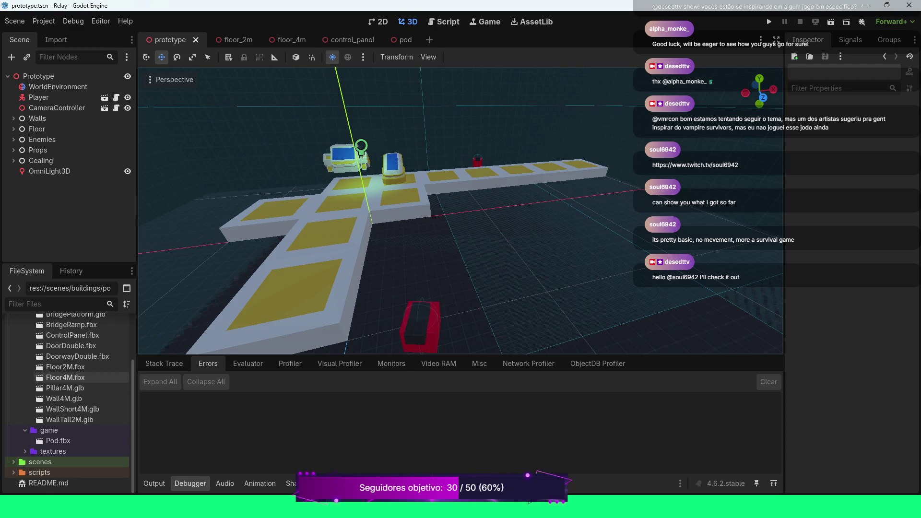
scroll(84, 376, "up", 1)
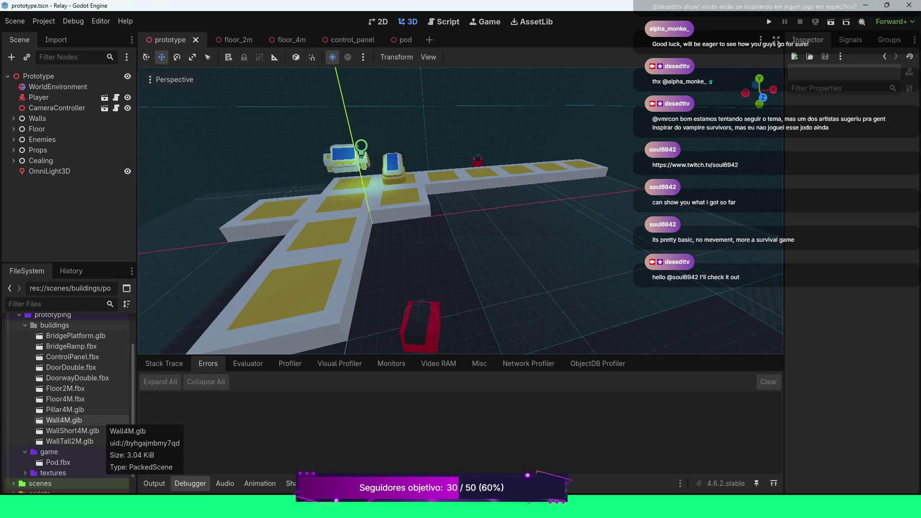
mouse_move(100, 420)
left_mouse_down()
mouse_move(432, 230)
mouse_move(552, 258)
mouse_move(538, 257)
mouse_move(578, 220)
left_mouse_up()
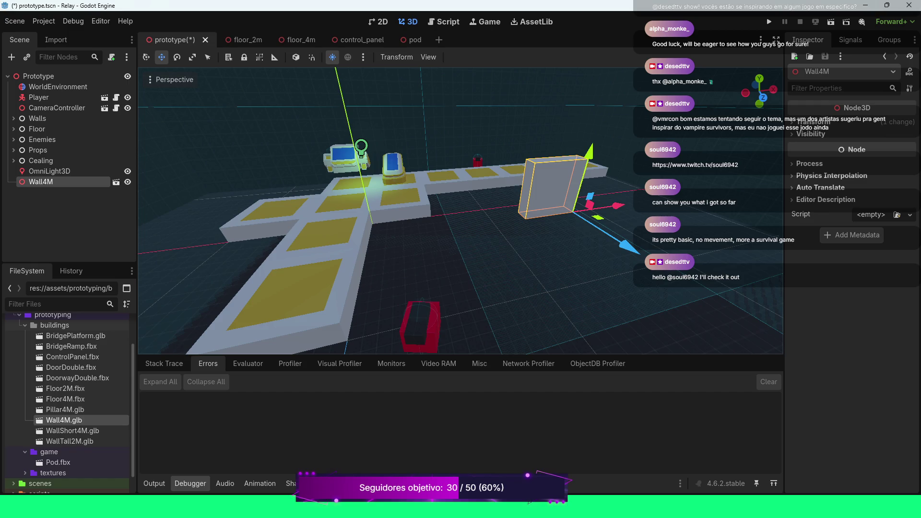
Add WallShort4M and WallTall2M wall pieces to the level beside the Wall4M
mouse_move(72, 430)
left_mouse_down()
mouse_move(424, 288)
mouse_move(499, 255)
mouse_move(525, 227)
mouse_move(525, 234)
left_mouse_up()
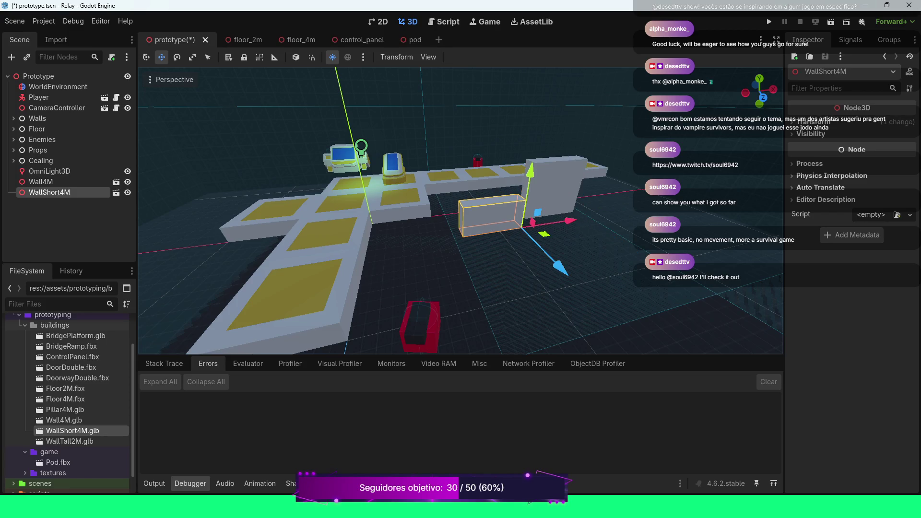
mouse_move(72, 441)
left_mouse_down()
mouse_move(506, 301)
mouse_move(475, 295)
mouse_move(452, 272)
left_mouse_up()
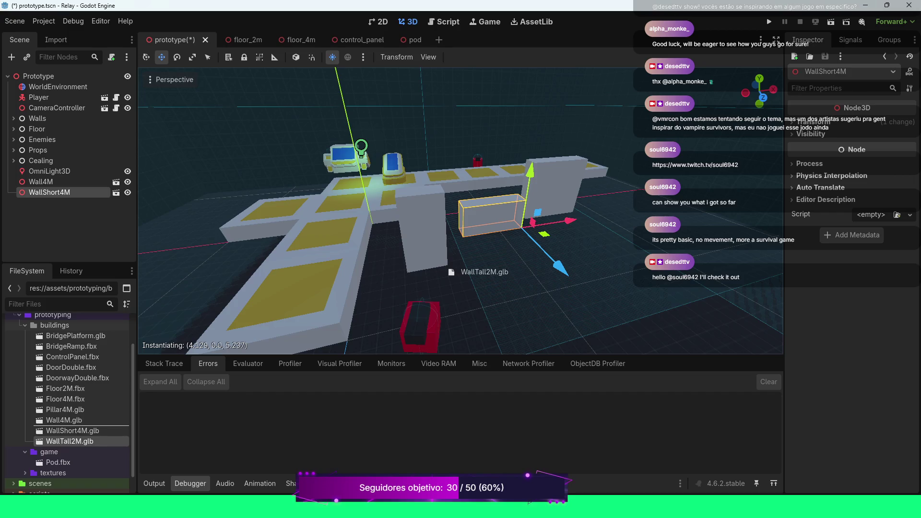
left_click_drag(452, 272, 452, 272)
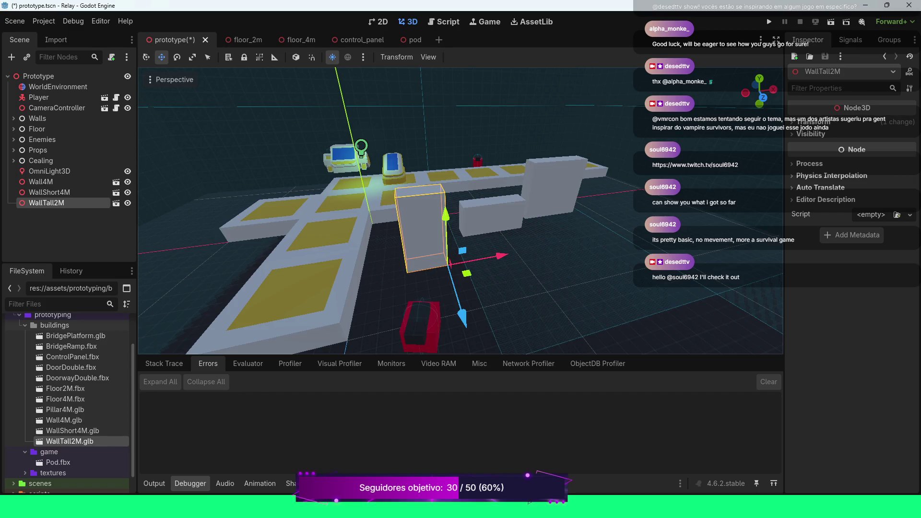
scroll(460, 211, "down", 3)
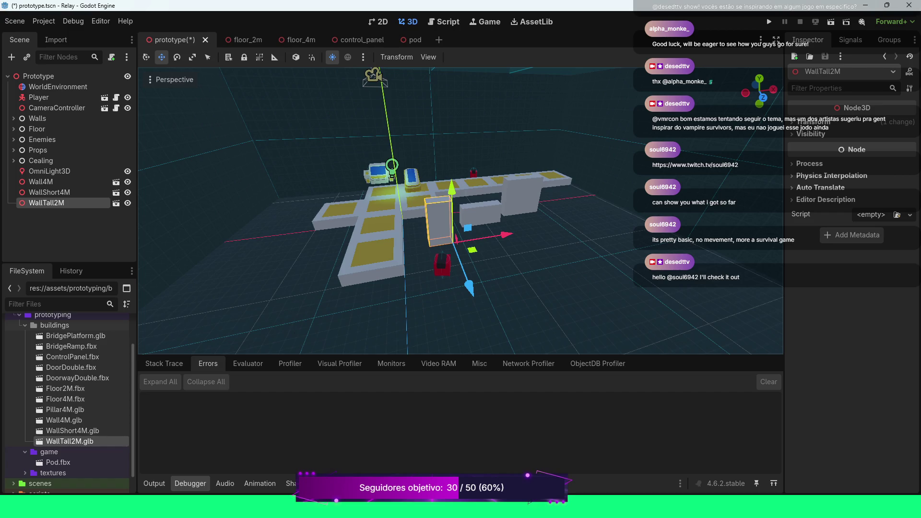
scroll(461, 211, "up", 3)
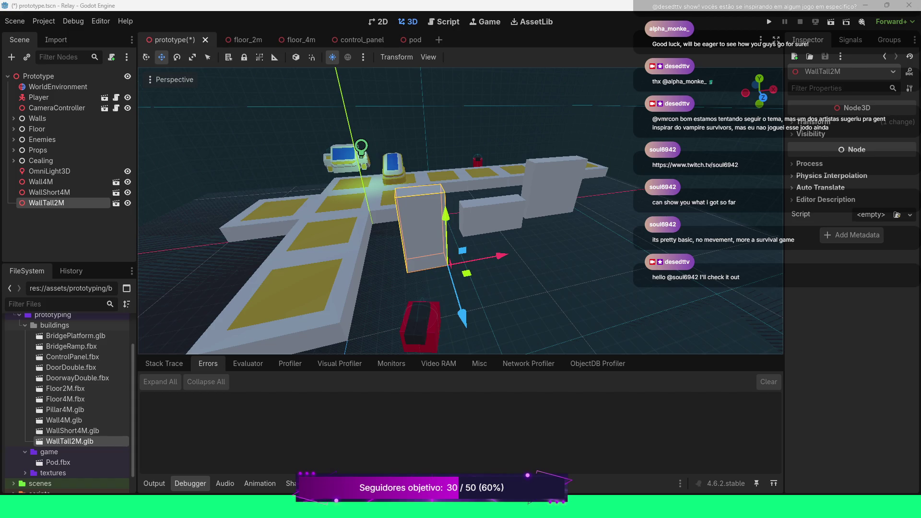
scroll(460, 211, "down", 4)
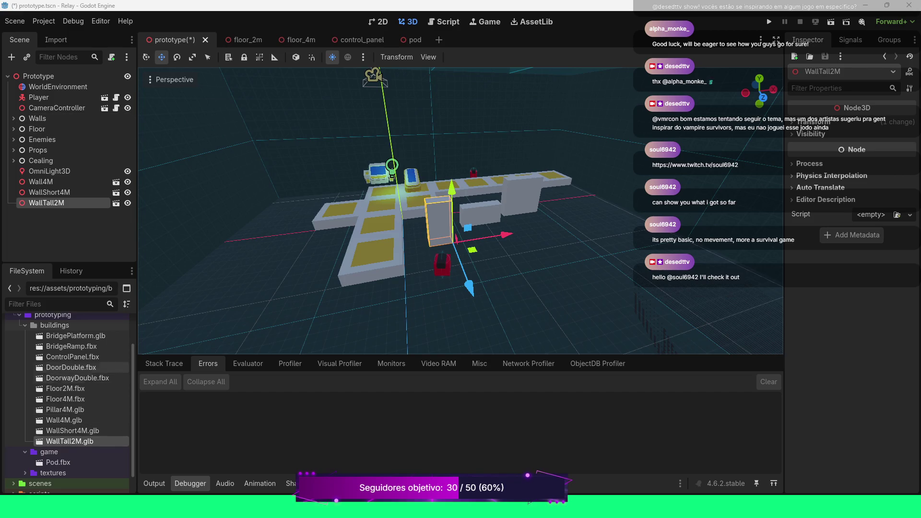
scroll(82, 379, "down", 2)
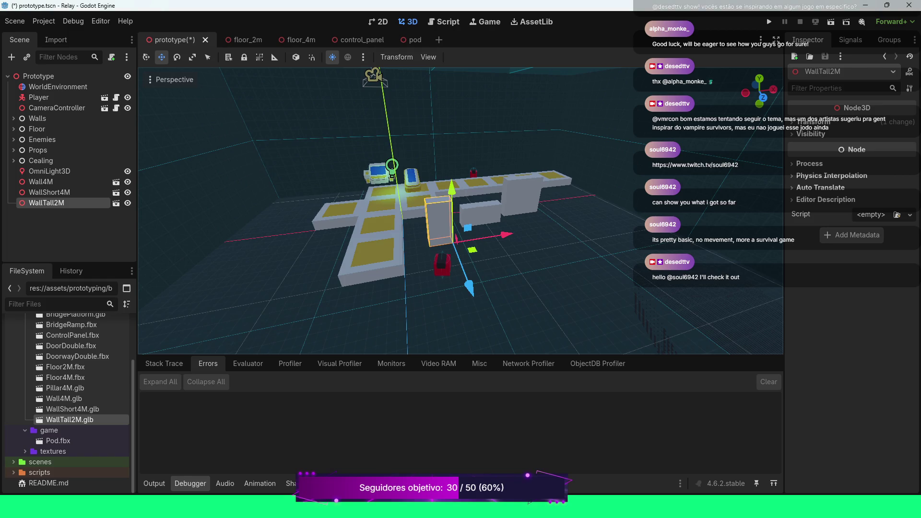
Undo the three placed wall pieces and save the prototype scene
key("ctrl+z")
key("ctrl+z")
key("ctrl+z")
key("ctrl+s")
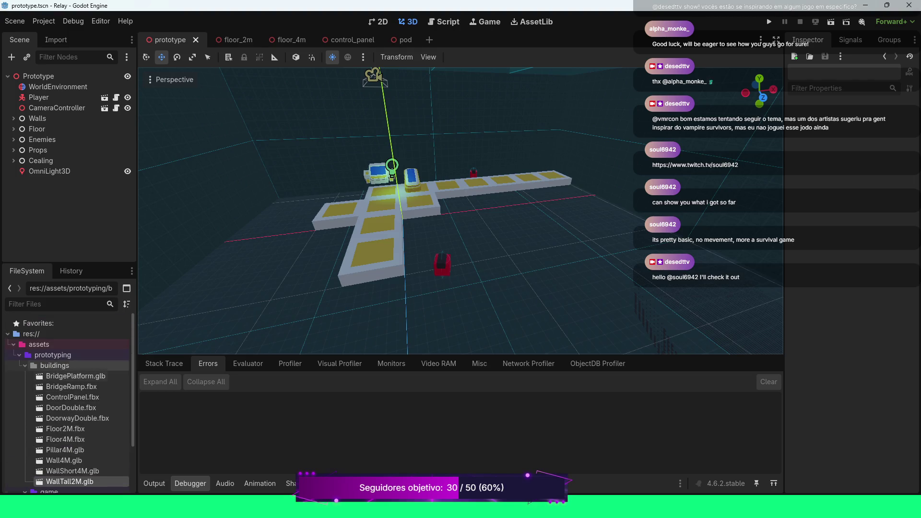
left_click(19, 355)
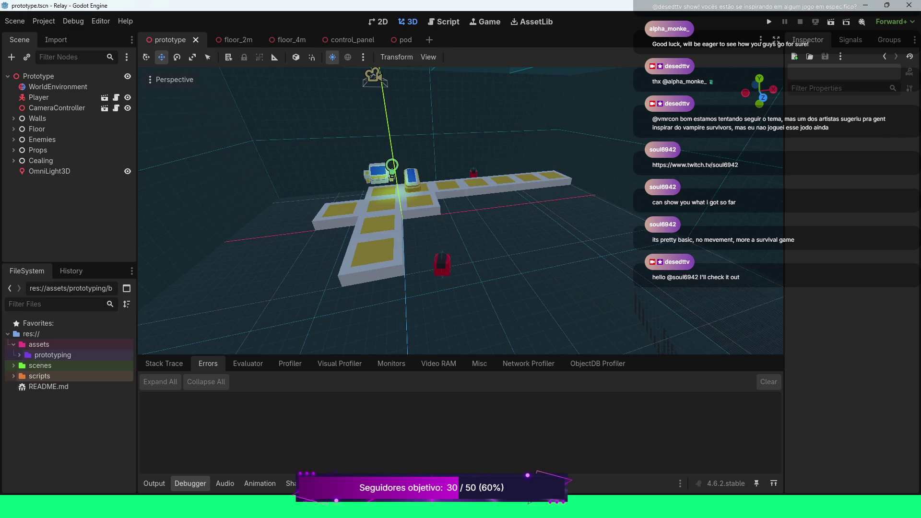
Open player.gd from scripts/characters in the script editor
left_click(14, 376)
left_click(20, 387)
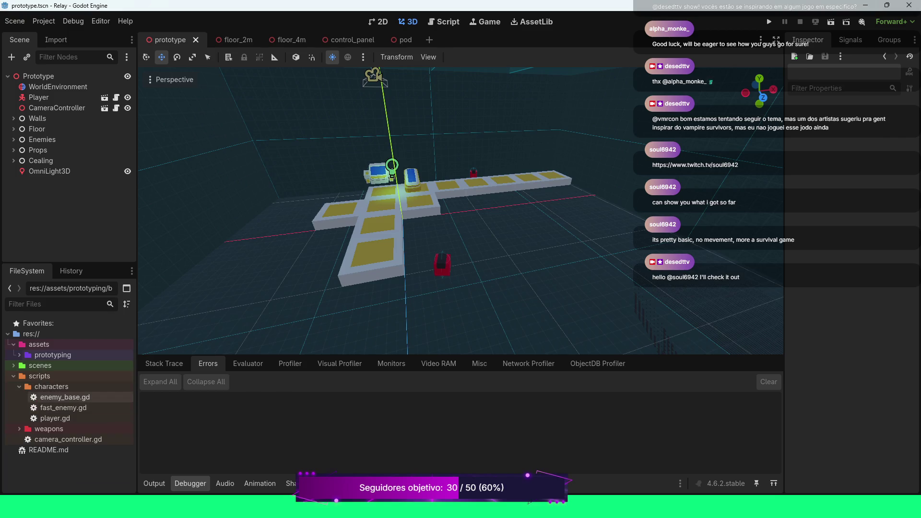
left_click(55, 418)
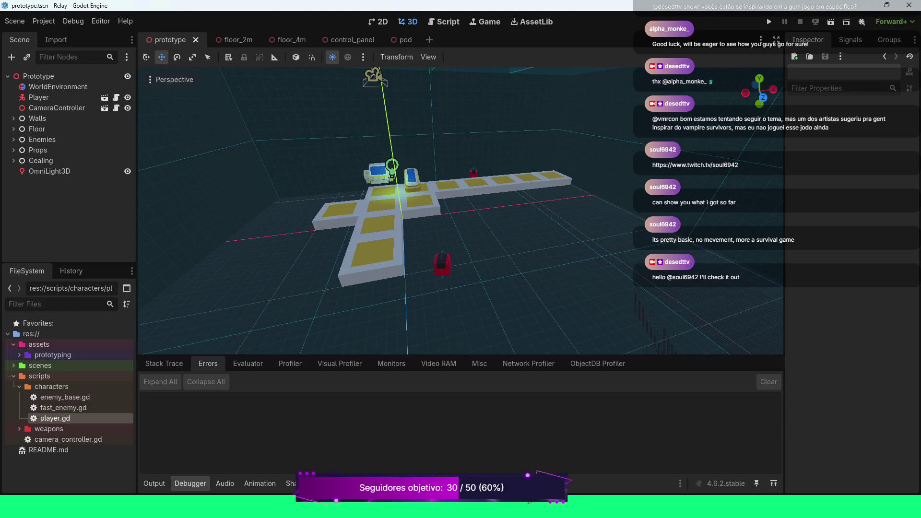
double_click(55, 418)
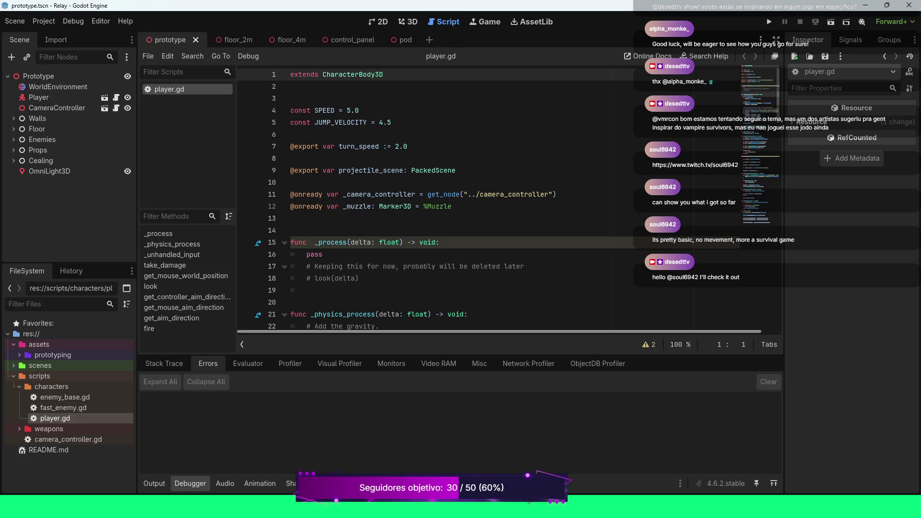
Scroll through player.gd to read the CharacterBody3D player code
scroll(508, 197, "down", 3)
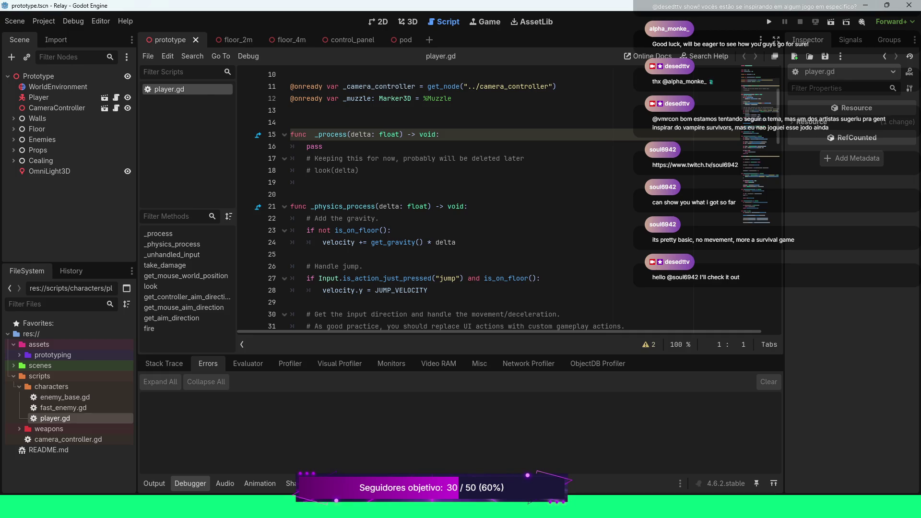
scroll(508, 198, "up", 2)
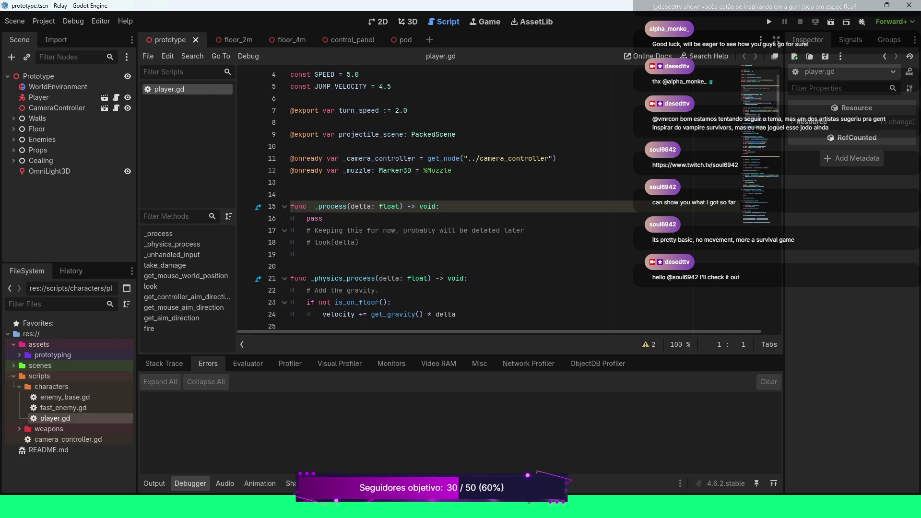
scroll(508, 198, "up", 1)
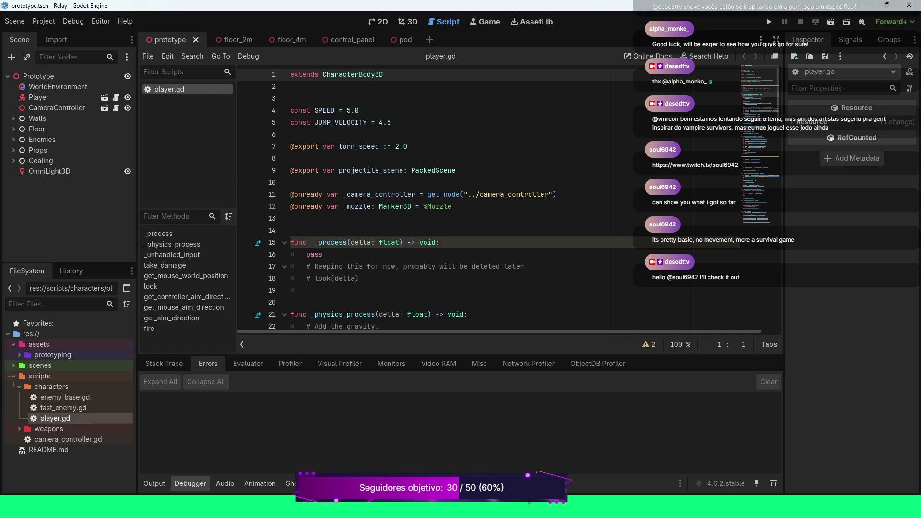
scroll(509, 197, "down", 1)
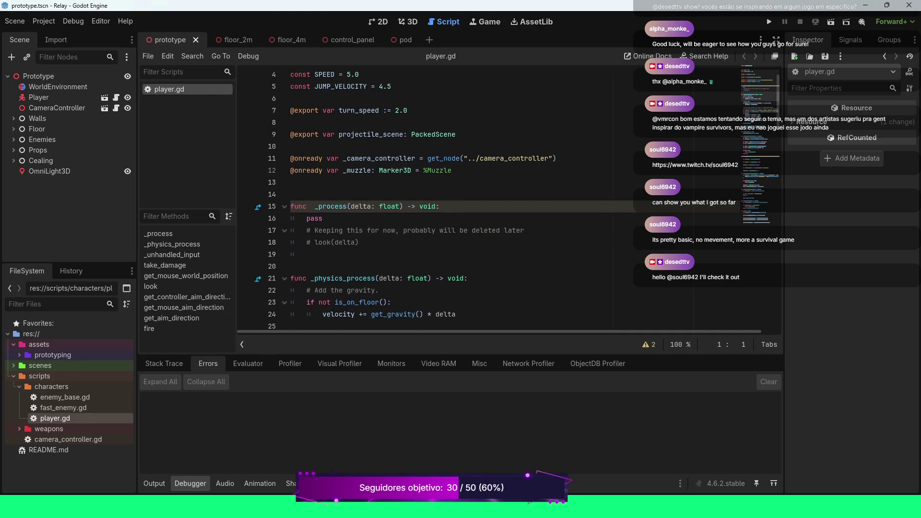
scroll(509, 198, "down", 1)
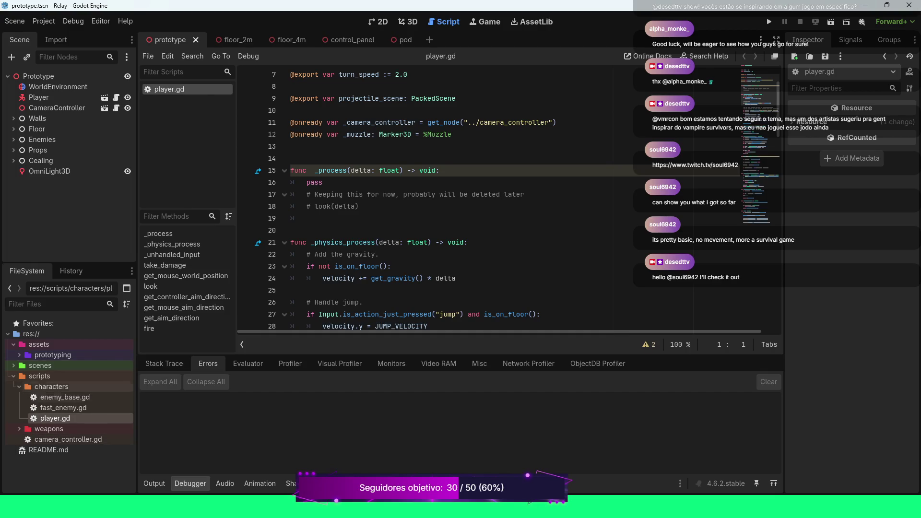
Open Player.tscn from the scenes folder and look over its node tree
left_click(14, 365)
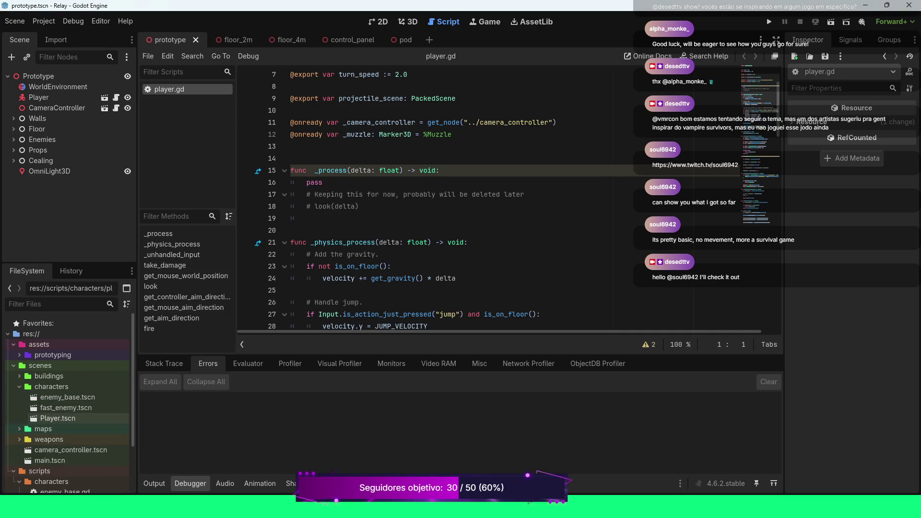
double_click(58, 418)
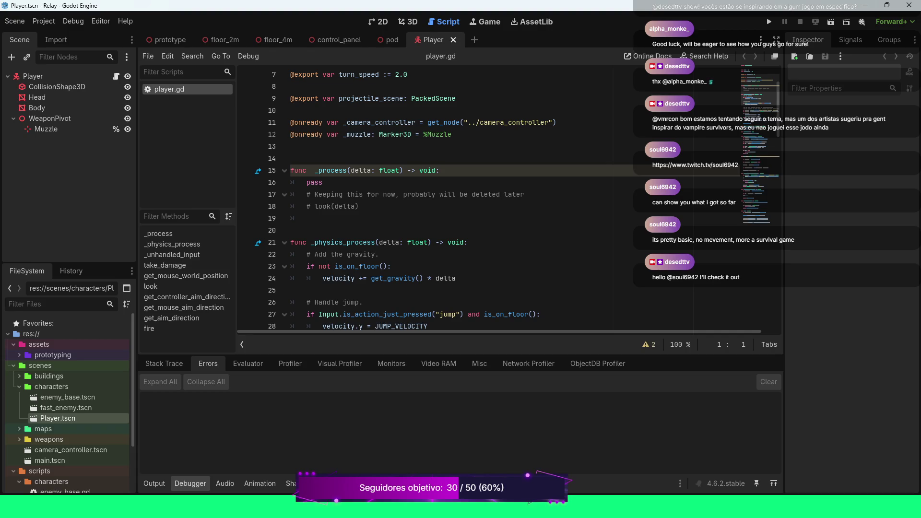
scroll(517, 202, "down", 2)
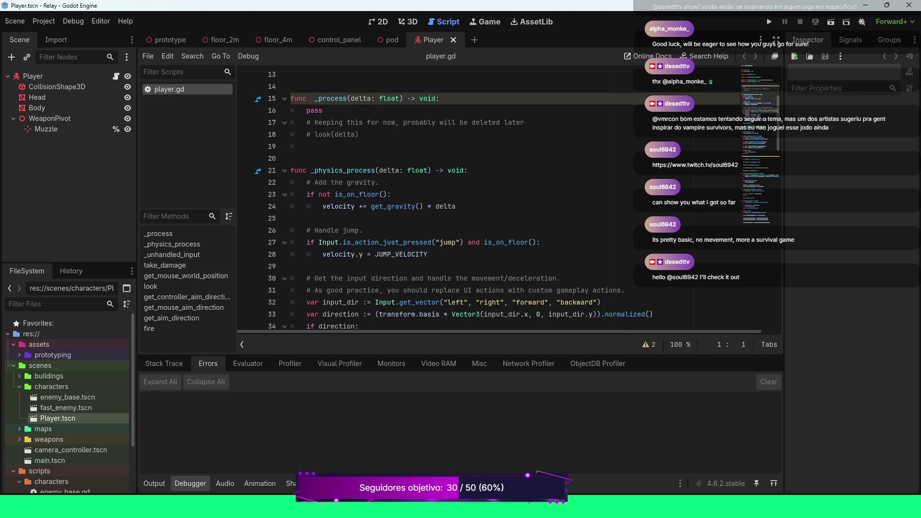
scroll(517, 202, "up", 4)
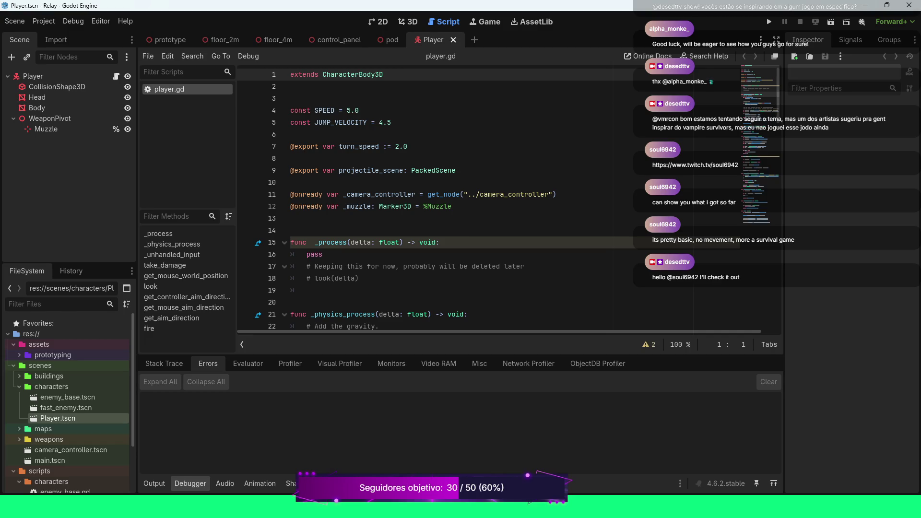
scroll(517, 201, "down", 2)
scroll(517, 201, "up", 2)
Open scripts/characters/enemy_base.gd to view the EnemyBase health, take_damage and die code
scroll(67, 429, "down", 1)
scroll(67, 429, "down", 1)
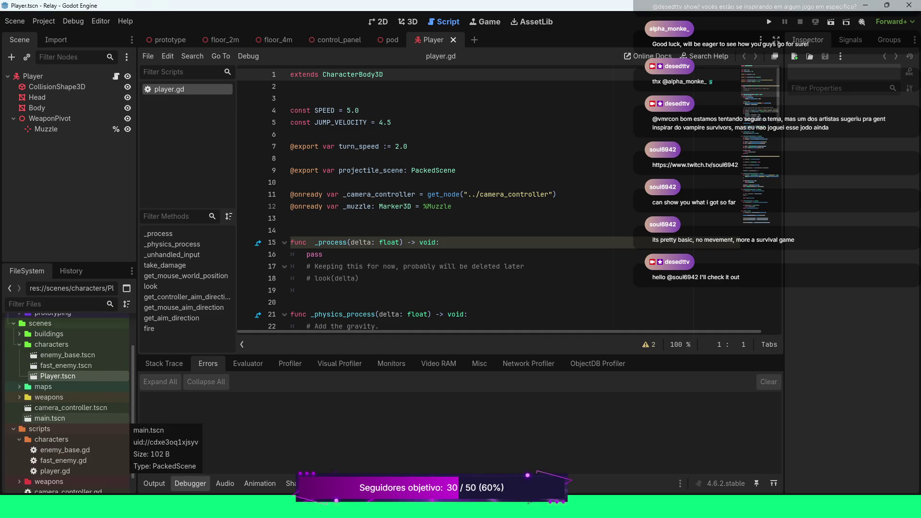
double_click(65, 450)
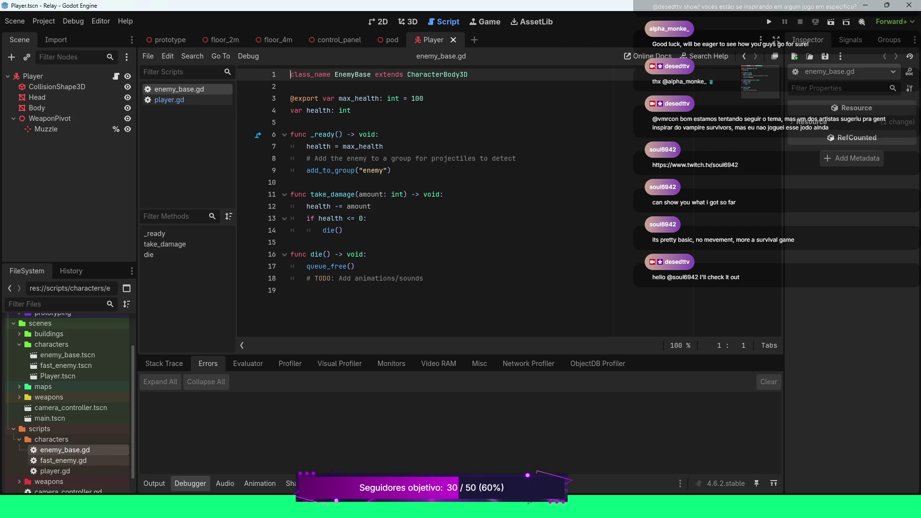
Open fast_enemy.gd, the EnemyBase subclass with speed 2.0 that chases the Player
double_click(62, 461)
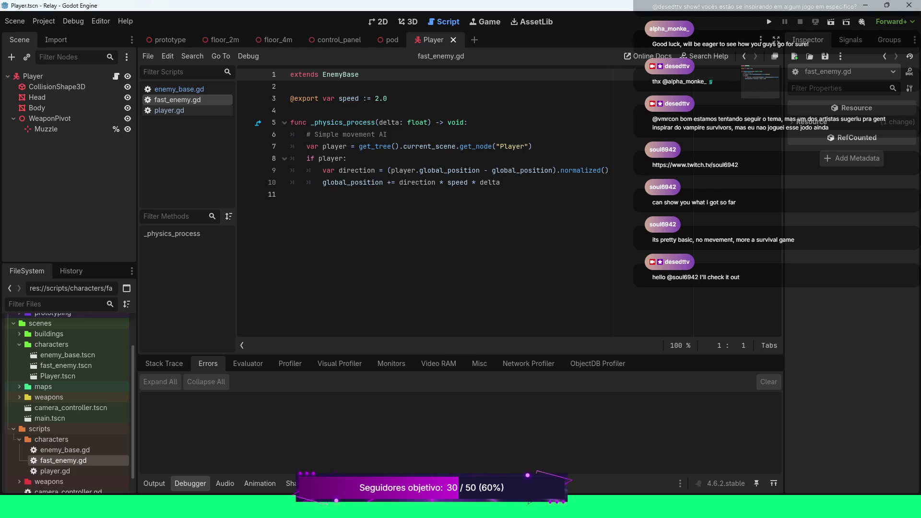
Switch back to player.gd, read through it, and put the cursor after SPEED's 5 on line 4
left_click(169, 110)
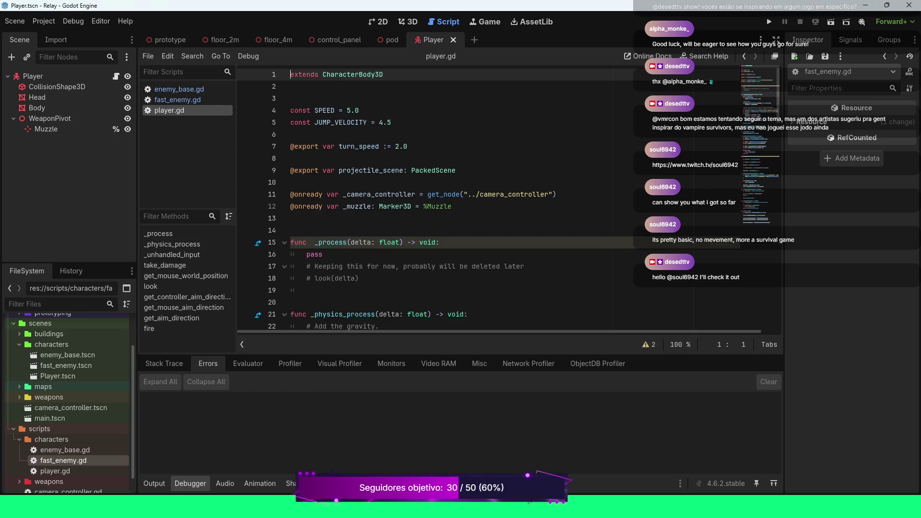
scroll(508, 198, "down", 1)
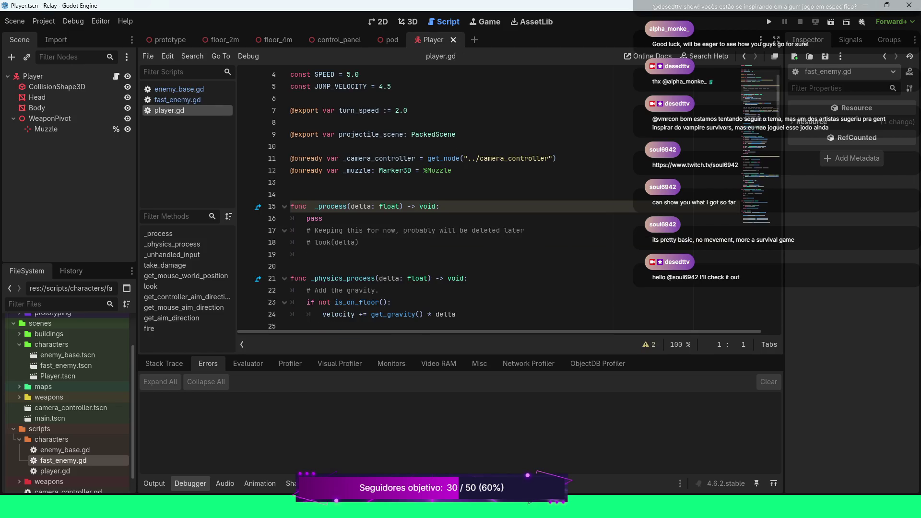
scroll(508, 198, "down", 3)
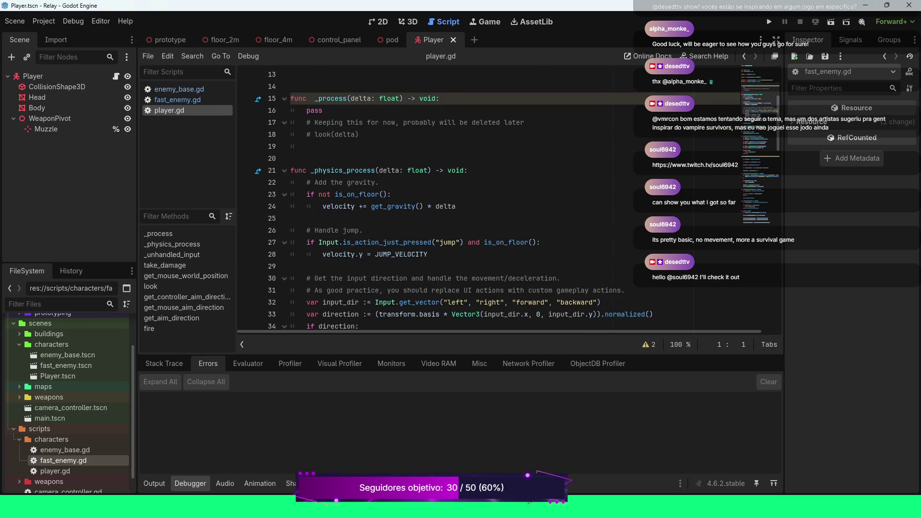
scroll(508, 198, "down", 2)
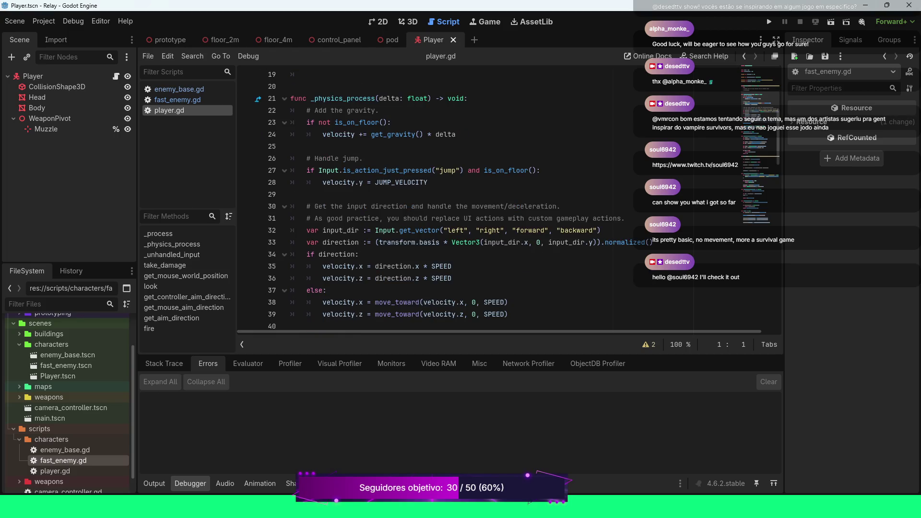
scroll(509, 197, "up", 6)
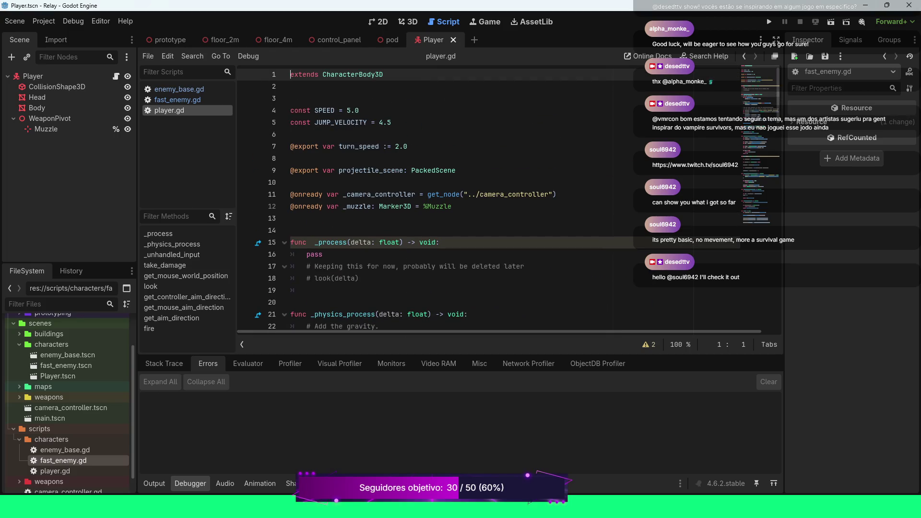
left_click(349, 110)
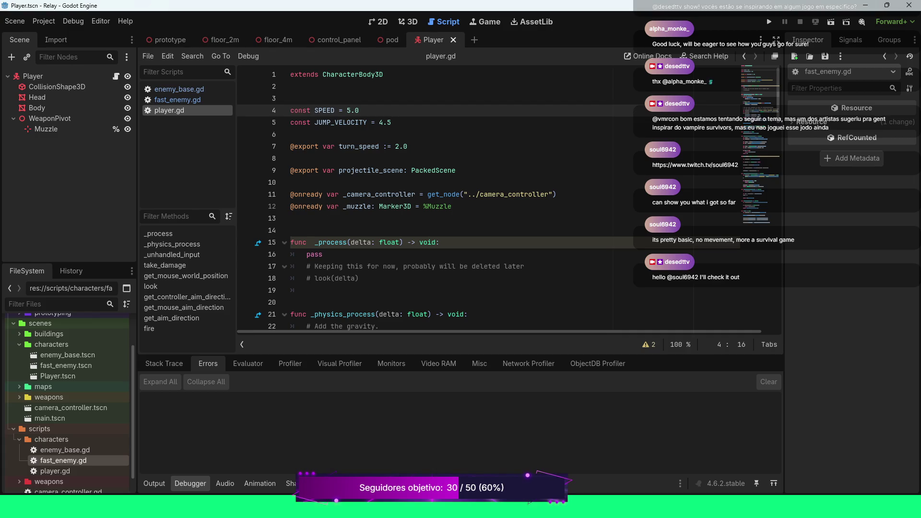
Change SPEED from 5.0 to 8.0, save player.gd, and launch the game
key("BackSpace")
type("8")
key("ctrl+s")
key("F5")
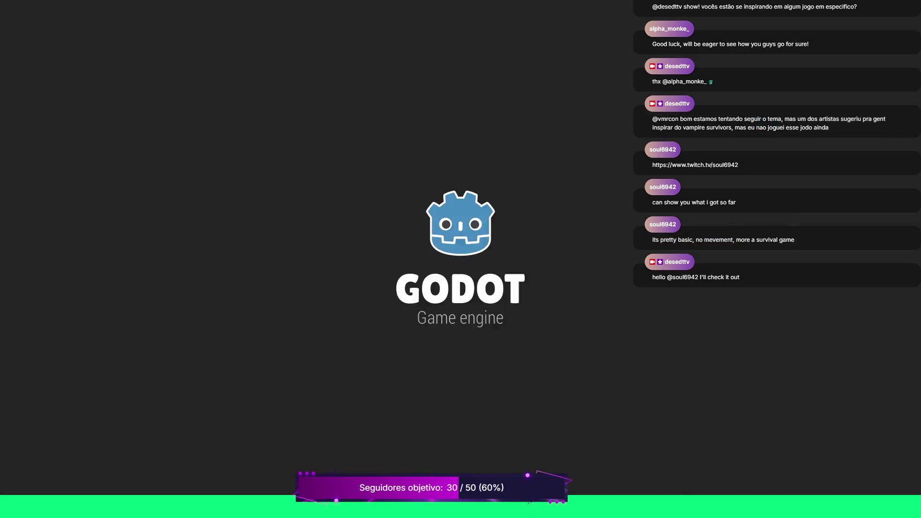
Run the player around the arena with arrow keys while enemies chase, then stop with F8
key("Up")
key("Right")
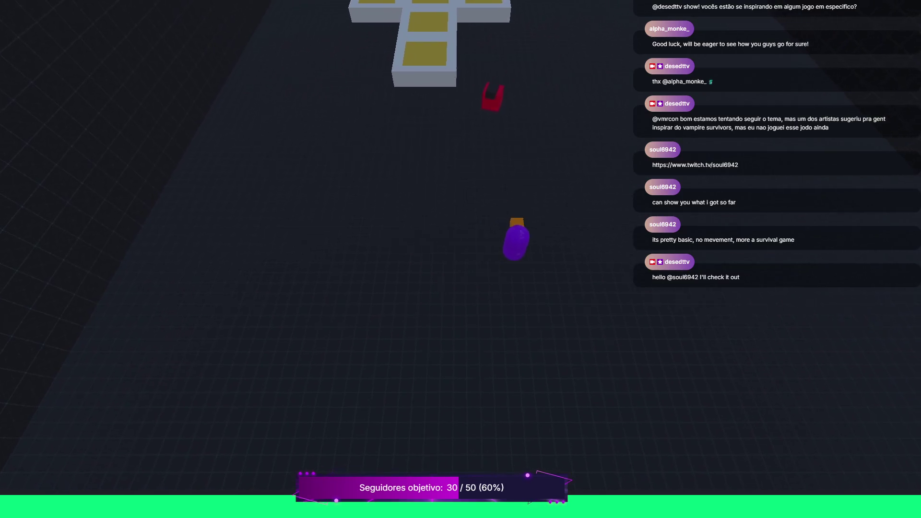
key("Left")
key("Down")
key("Right")
key("Down")
key("Left")
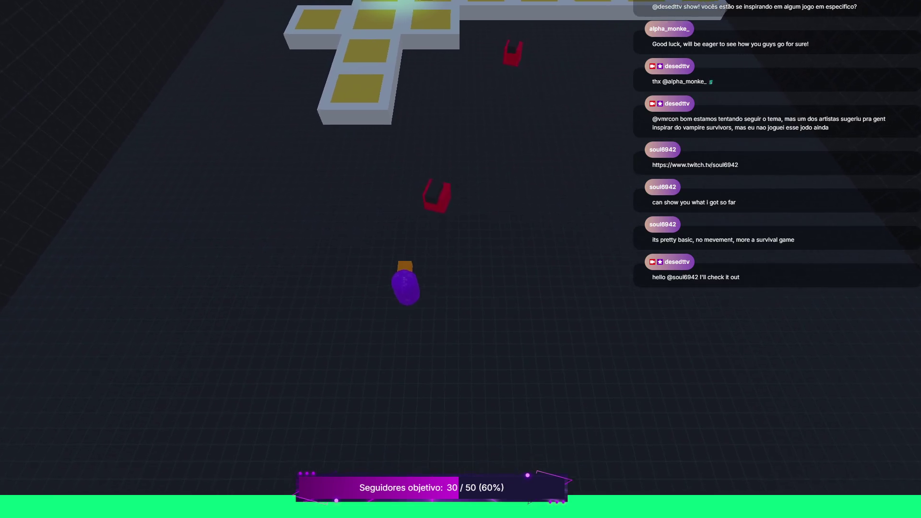
key("Right")
key("Left")
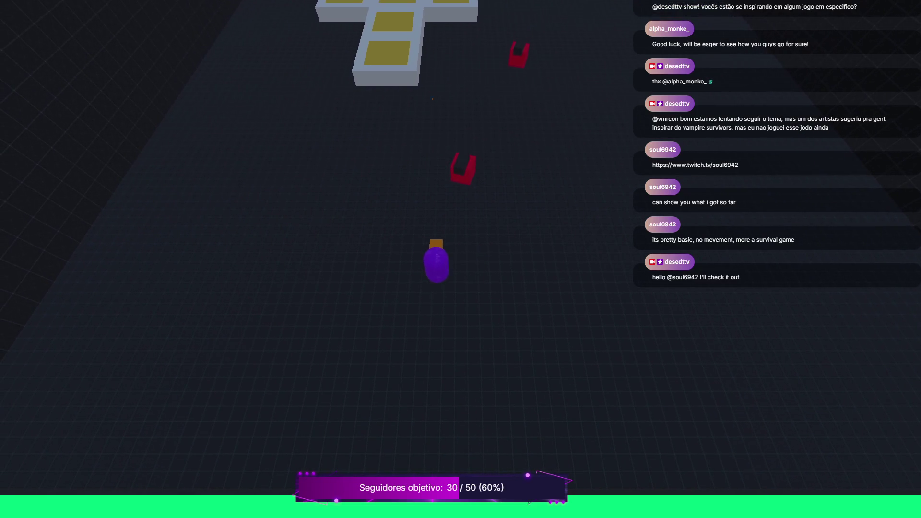
key("Right")
key("Left")
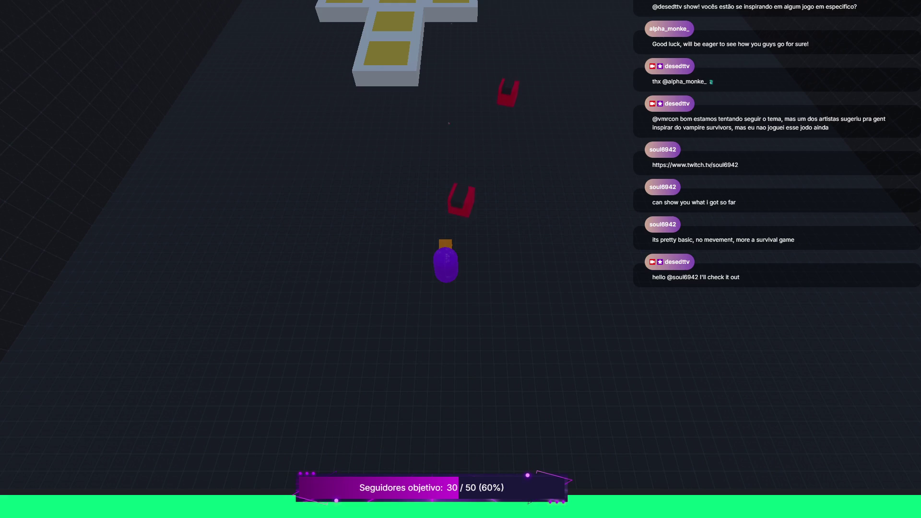
key("Down")
key("Down")
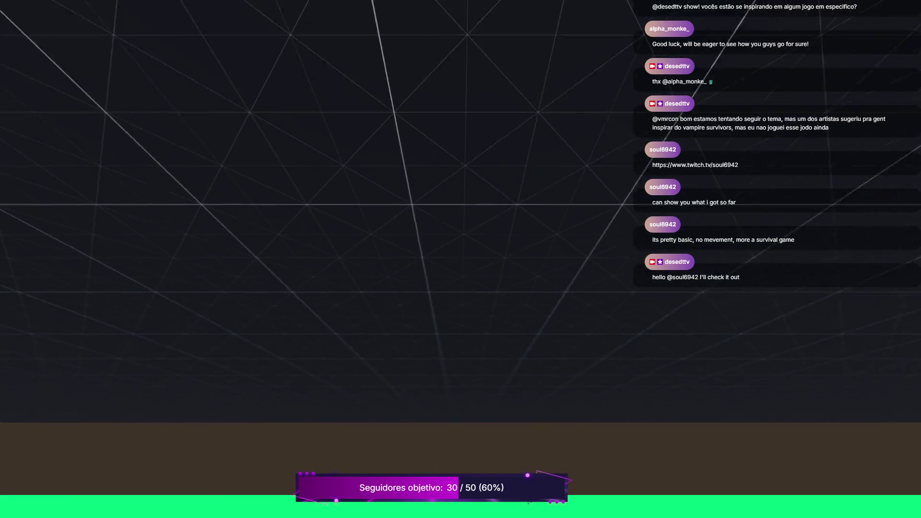
key("Left")
key("Up")
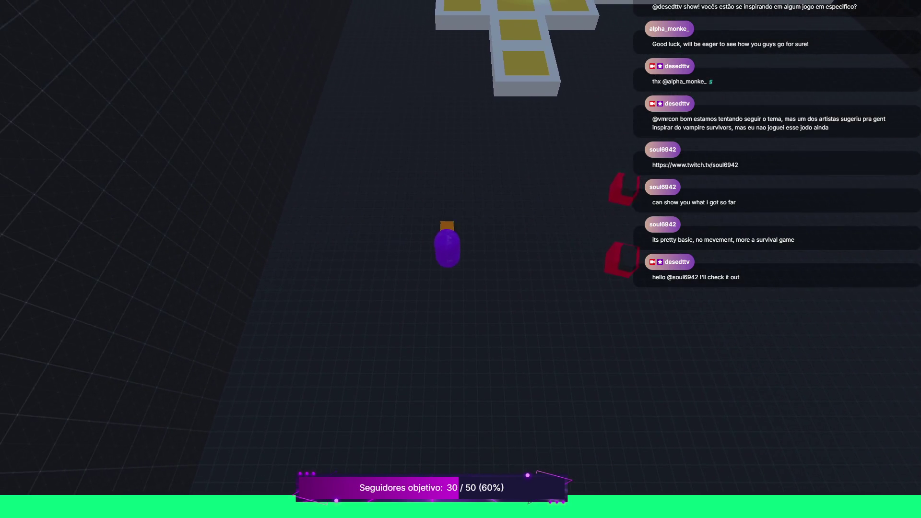
key("Right")
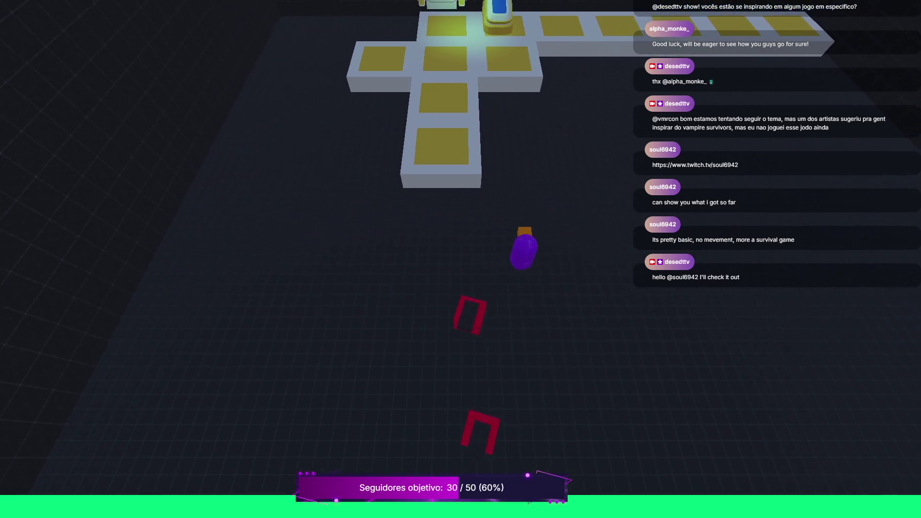
key("Down")
key("Left")
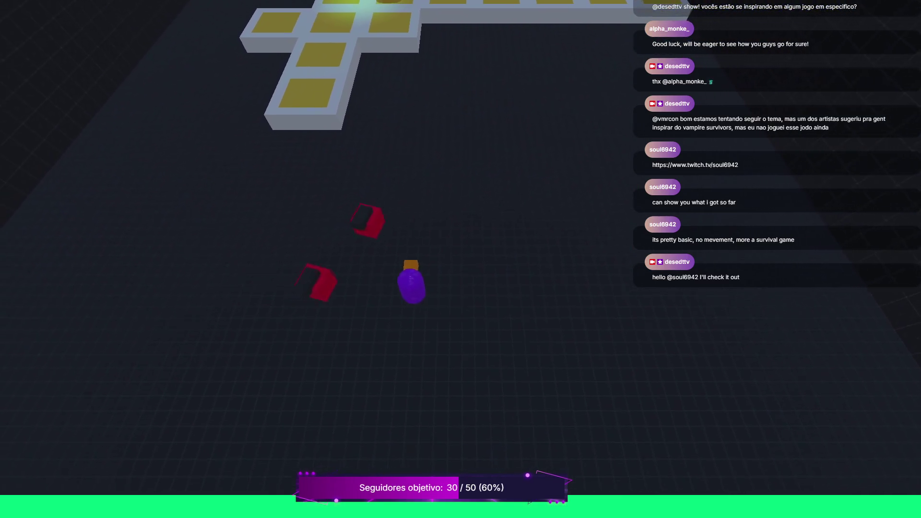
key("Right")
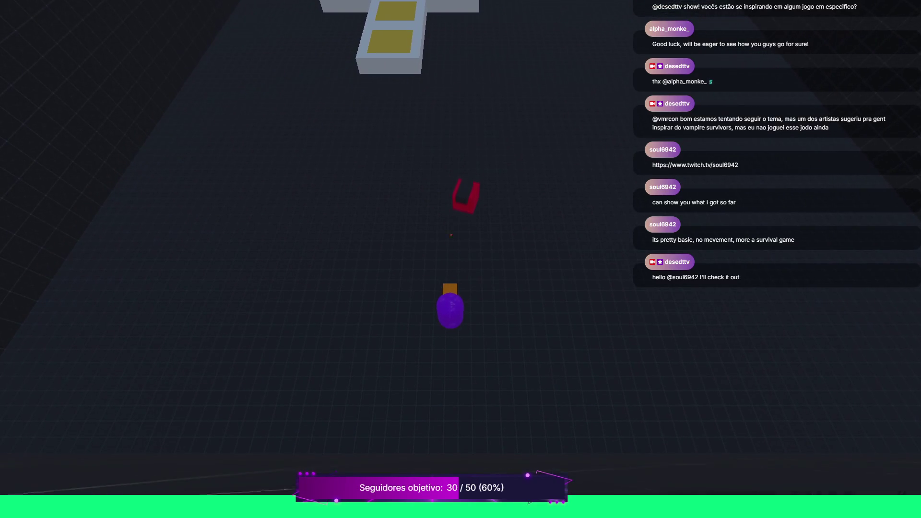
key("Up")
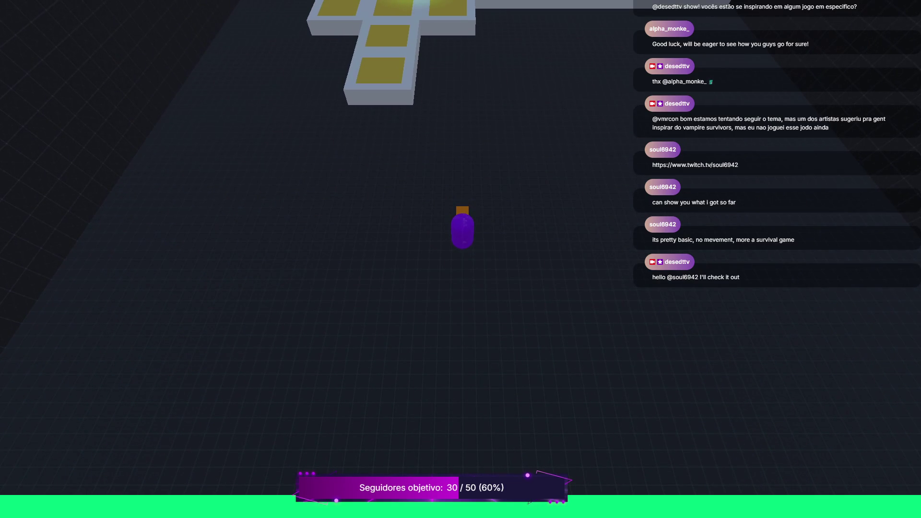
key("F8")
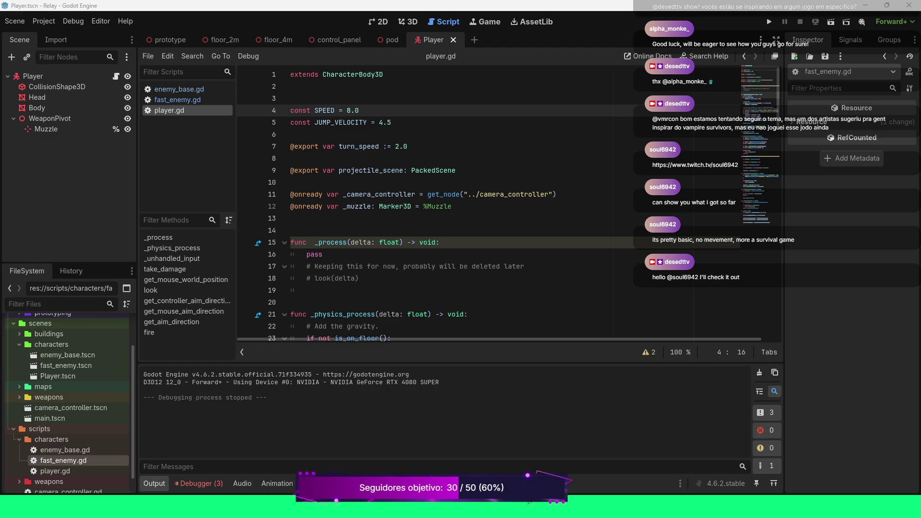
Glance over player.gd, then select the Player node to show it in the Inspector
scroll(499, 203, "down", 1)
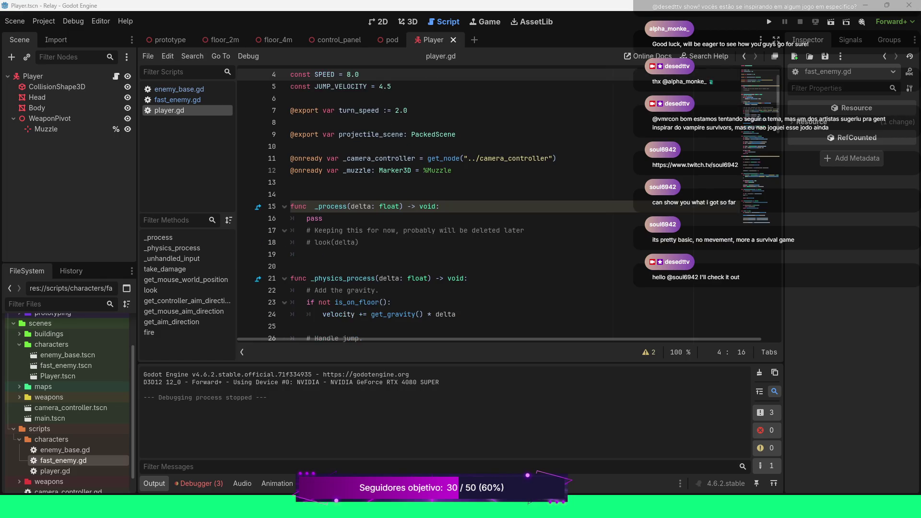
scroll(499, 204, "up", 1)
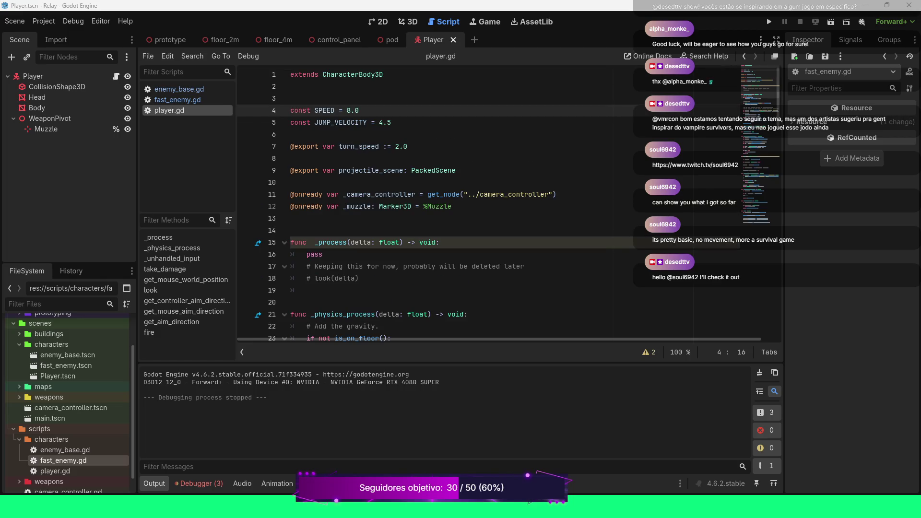
left_click(33, 76)
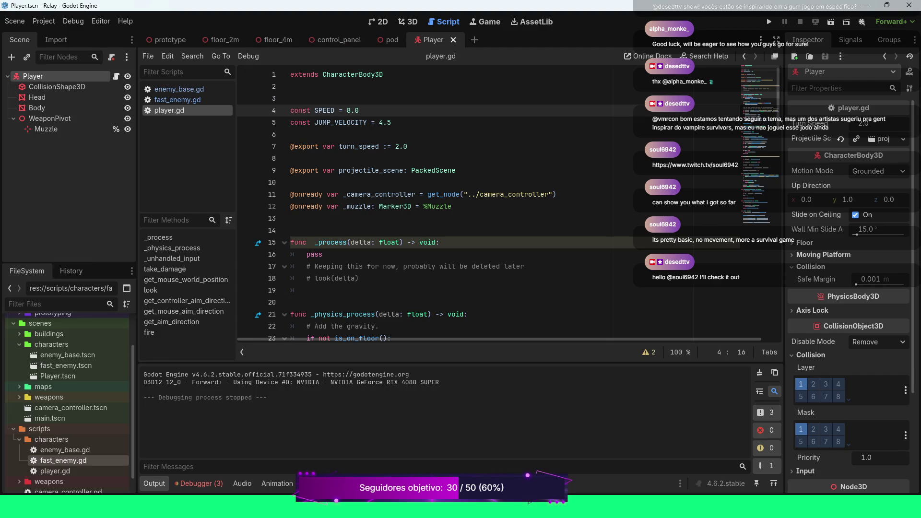
Open scenes/camera_controller.tscn from the FileSystem dock
scroll(72, 407, "down", 1)
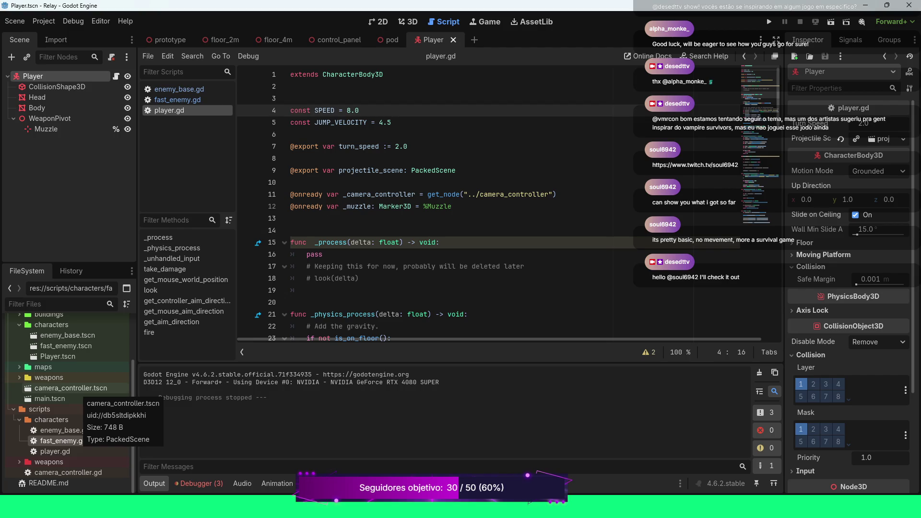
double_click(77, 388)
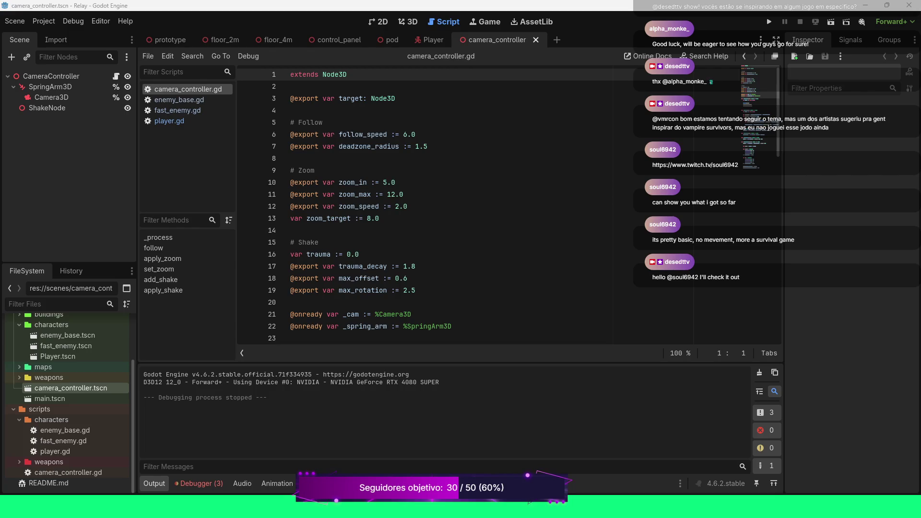
Select the SpringArm3D node to view its spring length and transform in the Inspector
left_click(51, 86)
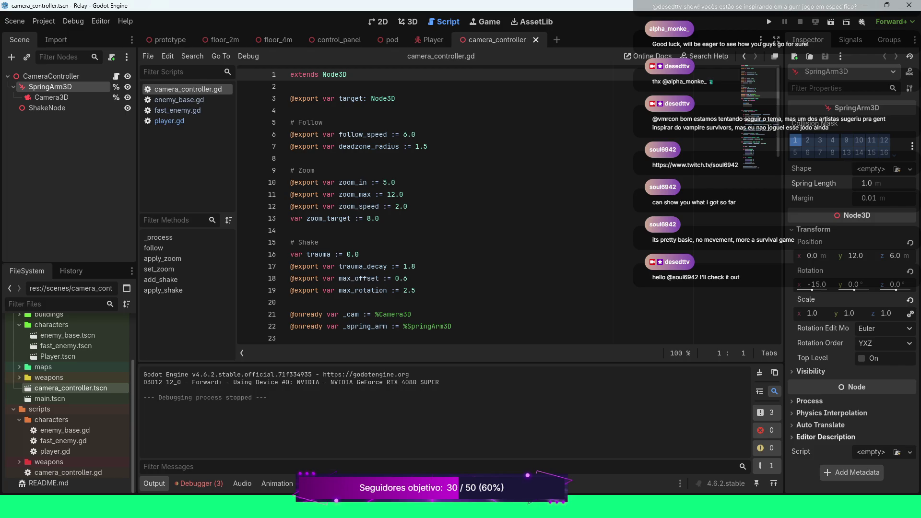
Expand the SpringArm3D's Process and Physics Interpolation groups in the Inspector
left_click(810, 401)
scroll(849, 336, "down", 2)
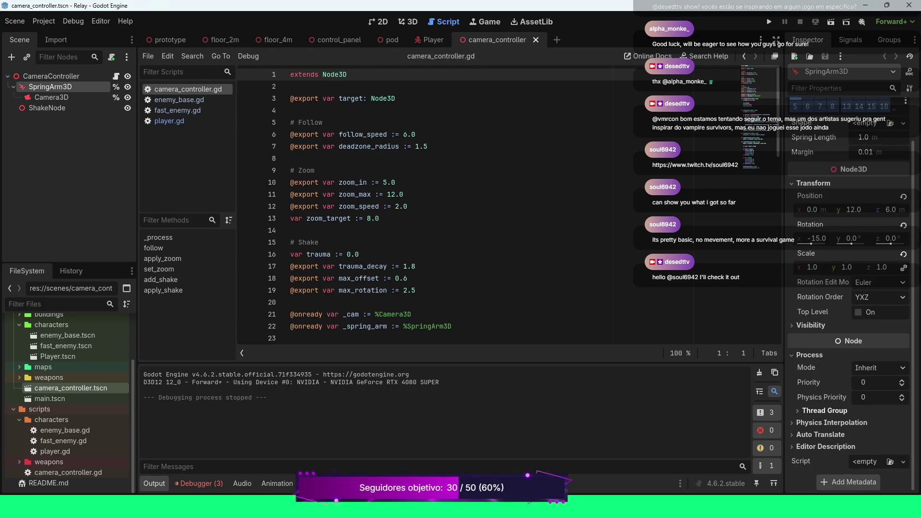
left_click(831, 423)
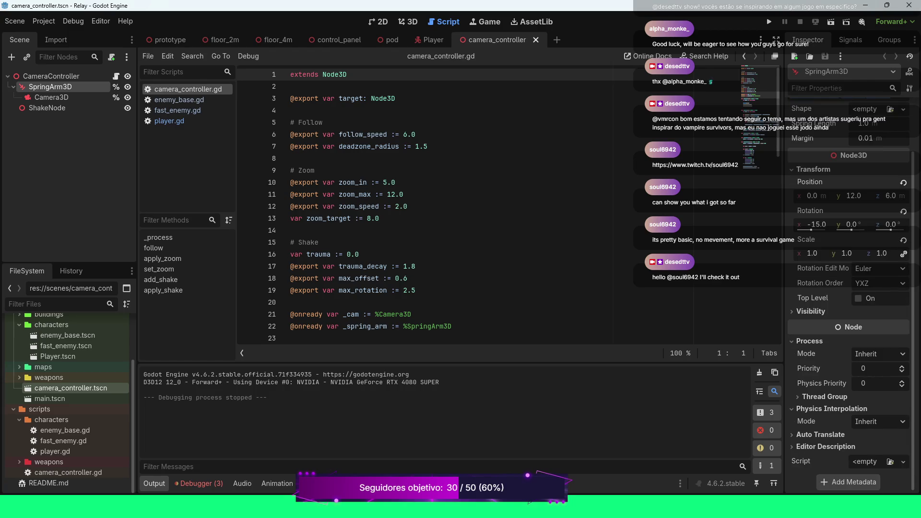
scroll(849, 335, "up", 3)
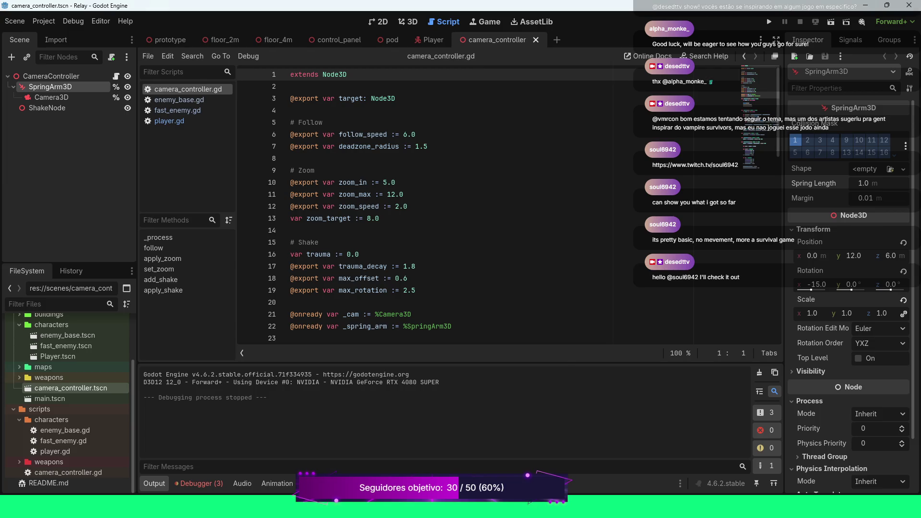
Expand the Visibility and Thread Group sections and scroll through their settings
left_click(811, 371)
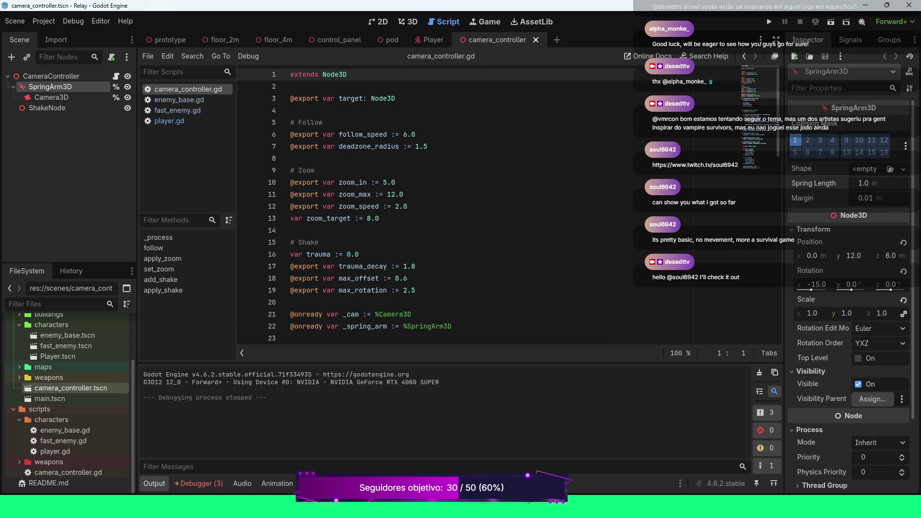
scroll(851, 288, "down", 2)
scroll(851, 288, "down", 2)
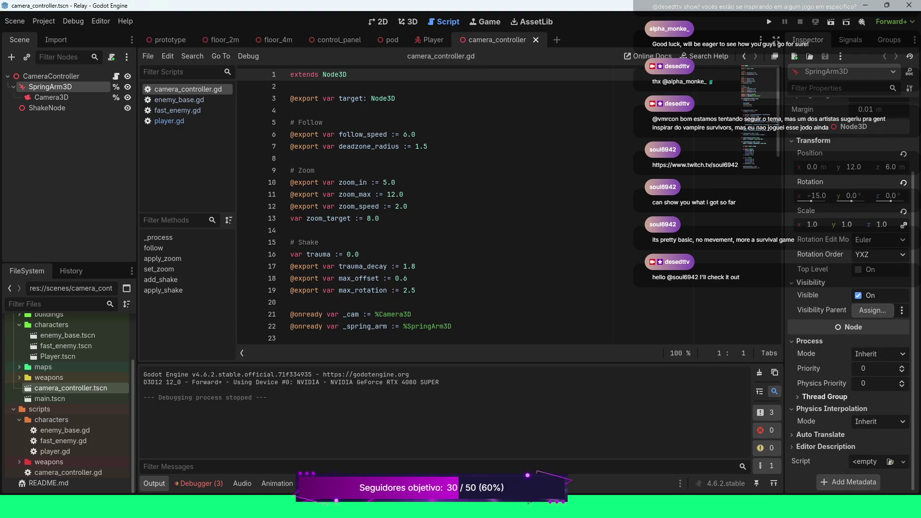
left_click(824, 397)
scroll(851, 297, "down", 1)
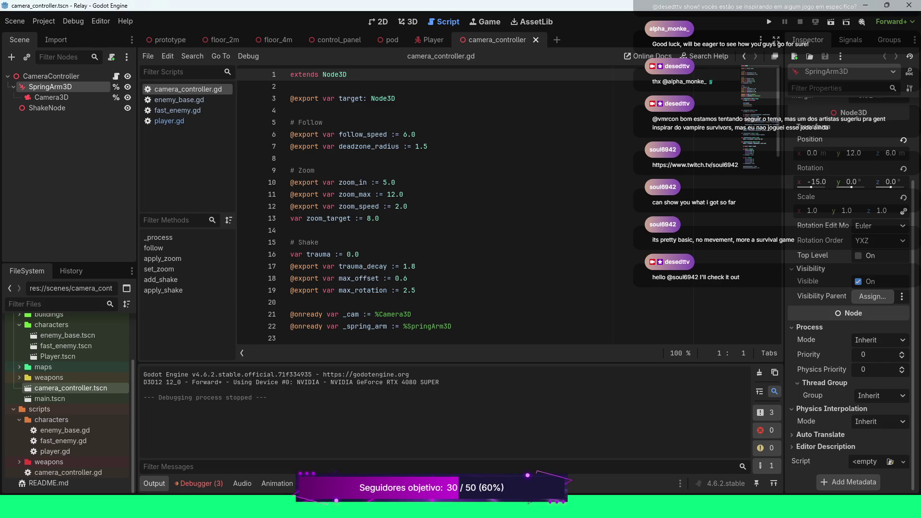
scroll(851, 287, "up", 5)
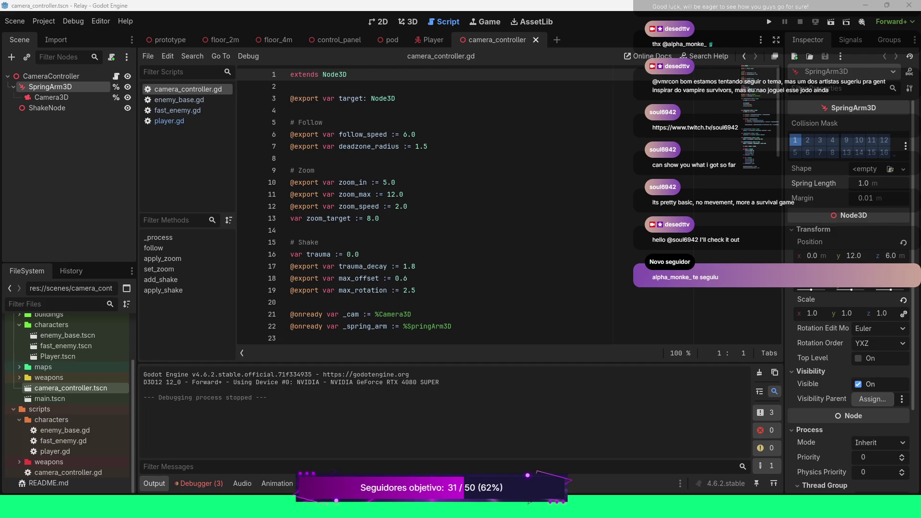
scroll(508, 207, "down", 1)
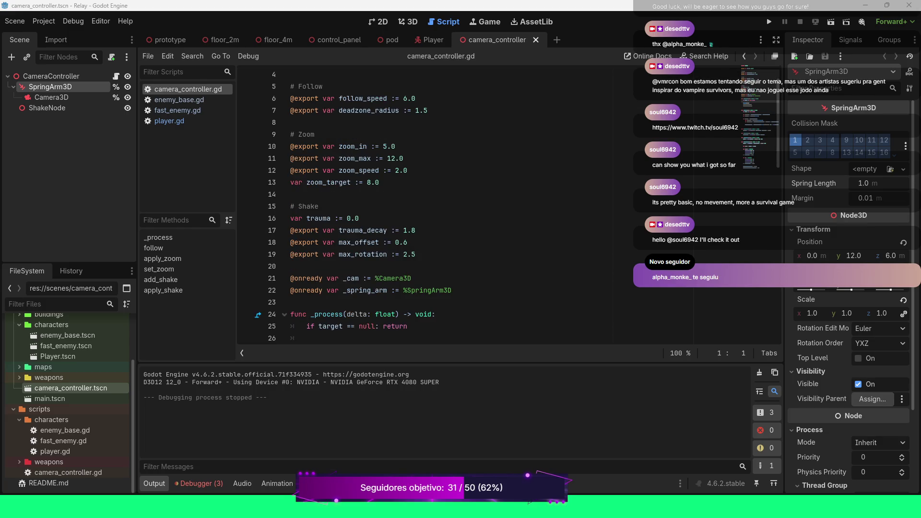